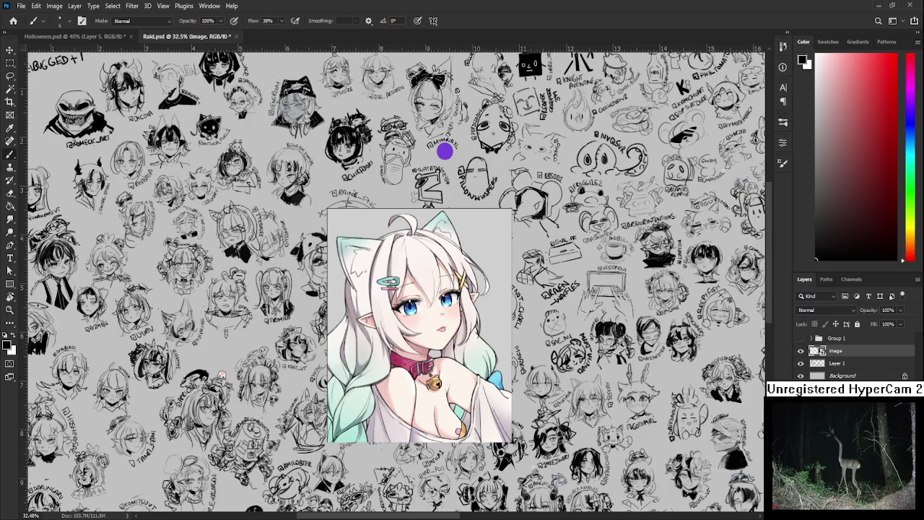
# - Delete the Image layer holding the pasted cat-eared character picture
pyautogui.scroll(-2, 517, 158)
pyautogui.scroll(3, 514, 357)
pyautogui.scroll(-2, 498, 368)
pyautogui.scroll(2, 433, 360)
pyautogui.scroll(1, 492, 362)
pyautogui.scroll(-1, 491, 362)
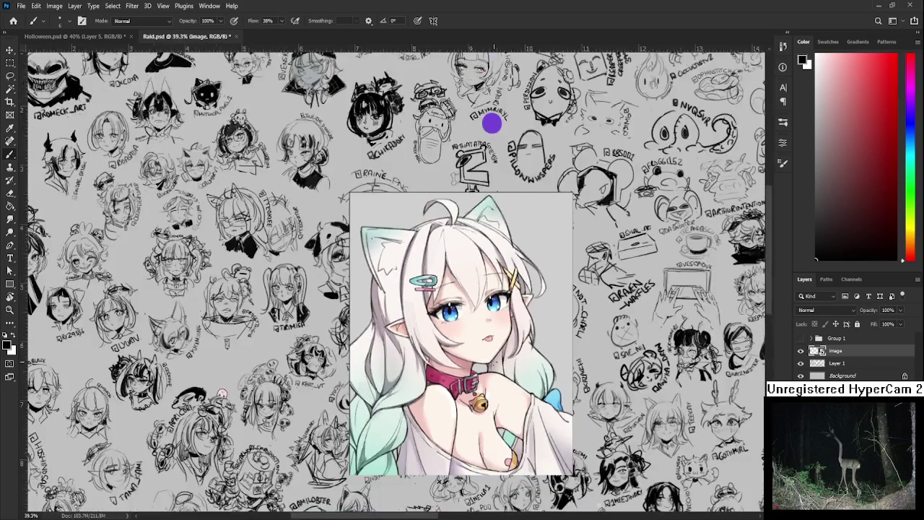
pyautogui.scroll(-1, 491, 363)
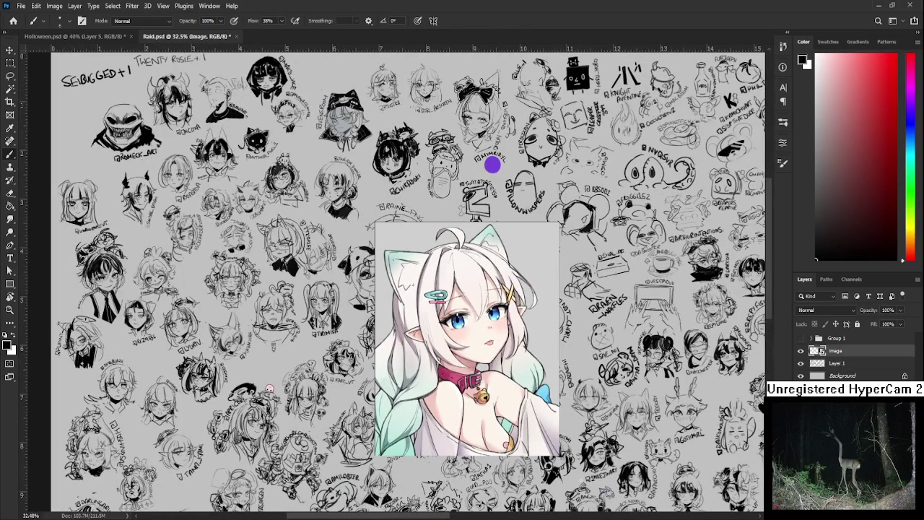
pyautogui.moveTo(842, 354); pyautogui.dragTo(905, 511)
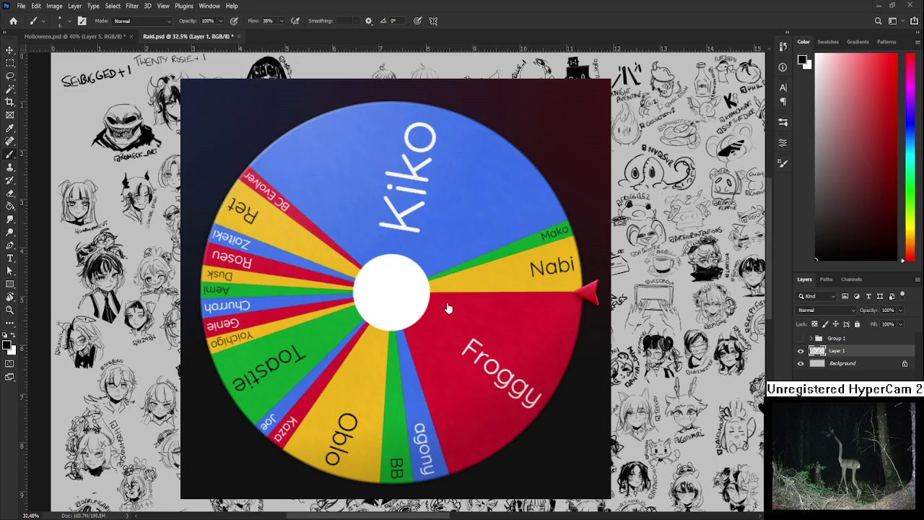
pyautogui.click(437, 306)
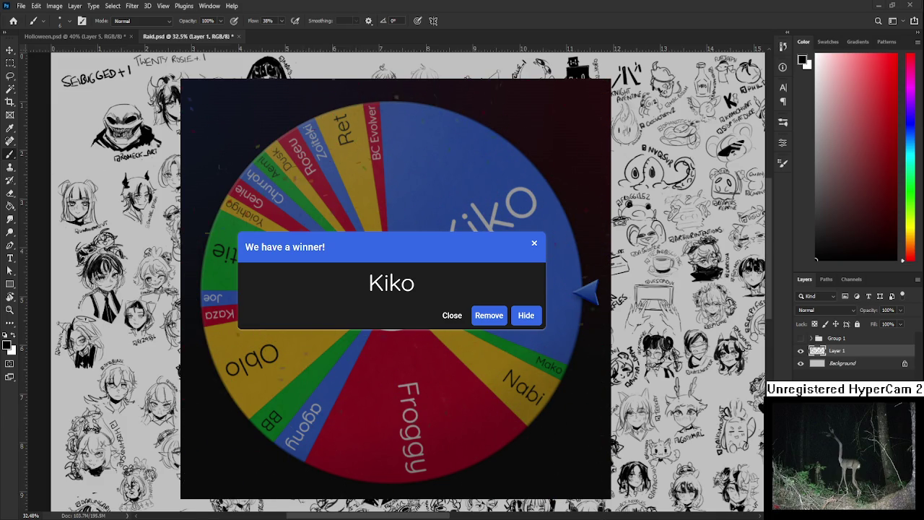
# - Switch to the Halloween sketch document and look over the sheet
pyautogui.click(73, 36)
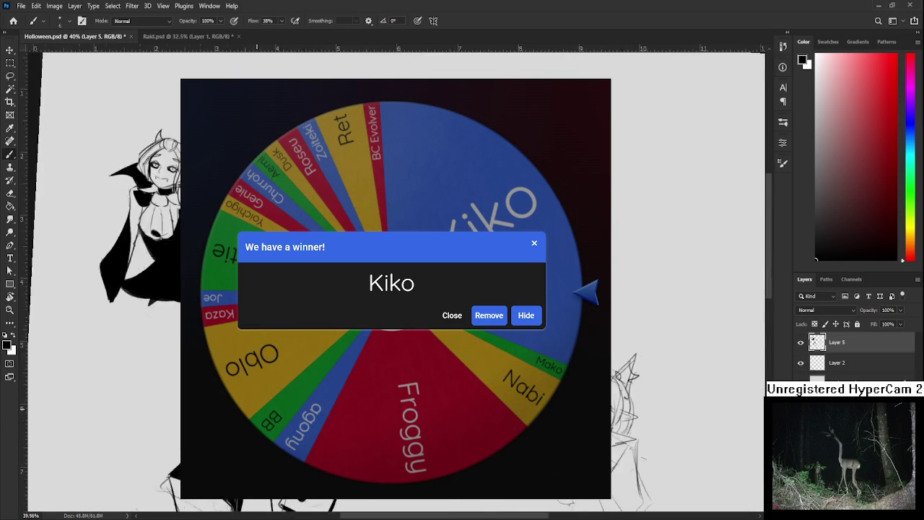
pyautogui.scroll(1, 108, 289)
pyautogui.hscroll(-1, 109, 288)
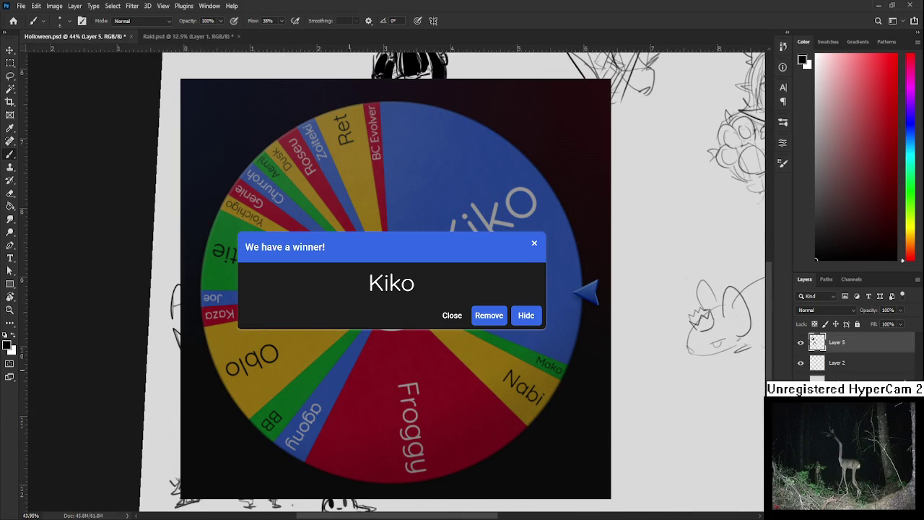
pyautogui.scroll(1, 108, 289)
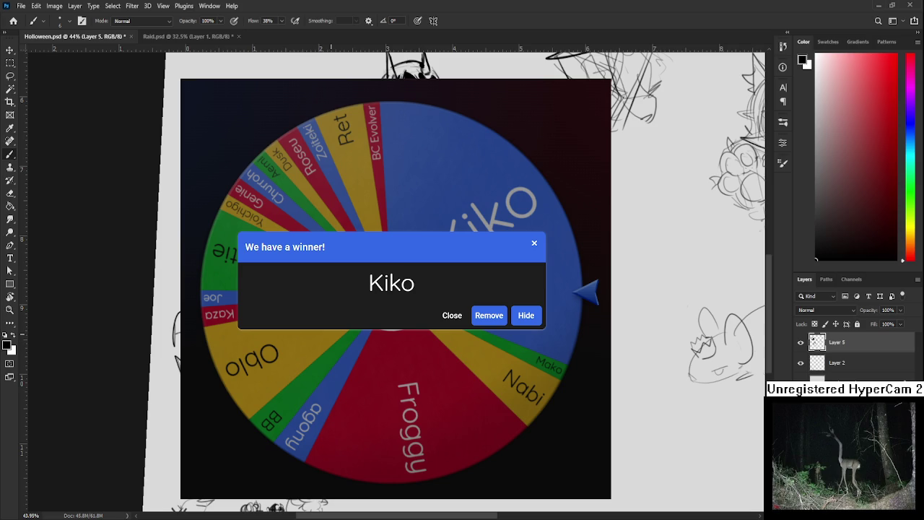
pyautogui.scroll(-1, 134, 289)
pyautogui.scroll(-1, 133, 289)
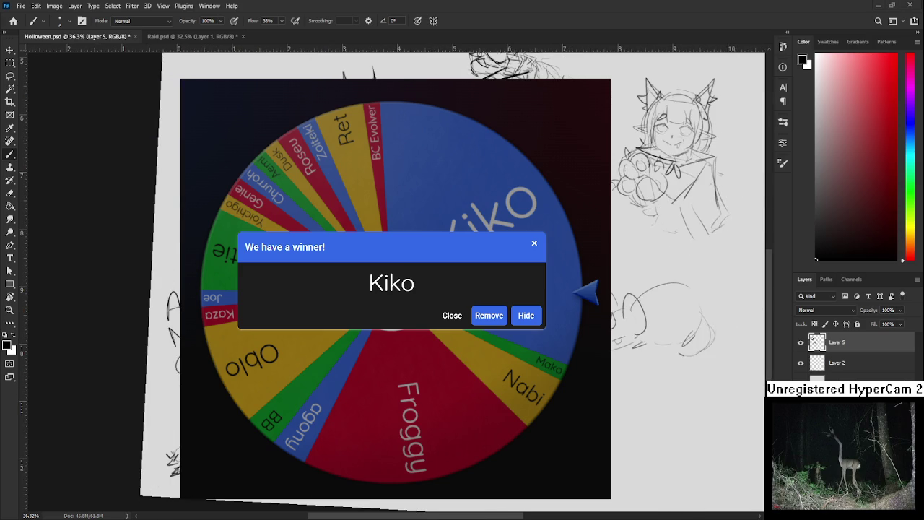
# - Remove the first winner from the wheel, spin again, and remove the second winner
pyautogui.click(494, 315)
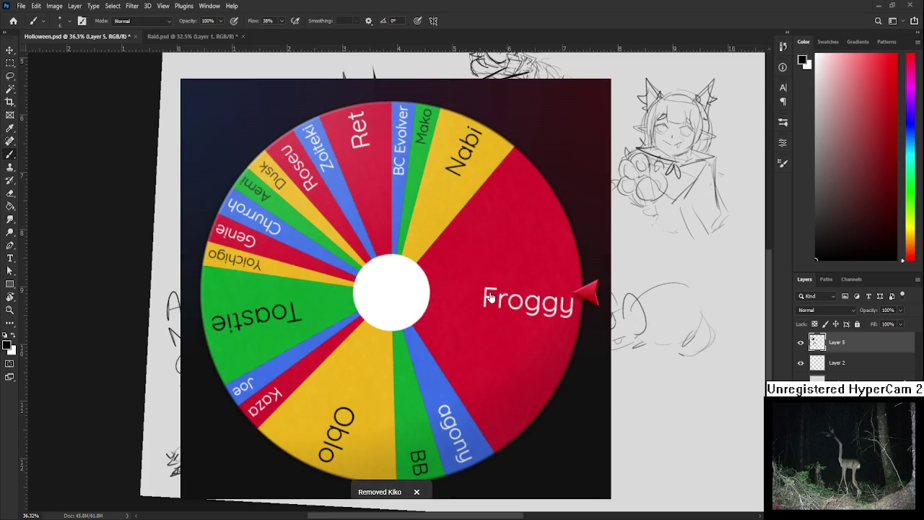
pyautogui.click(490, 297)
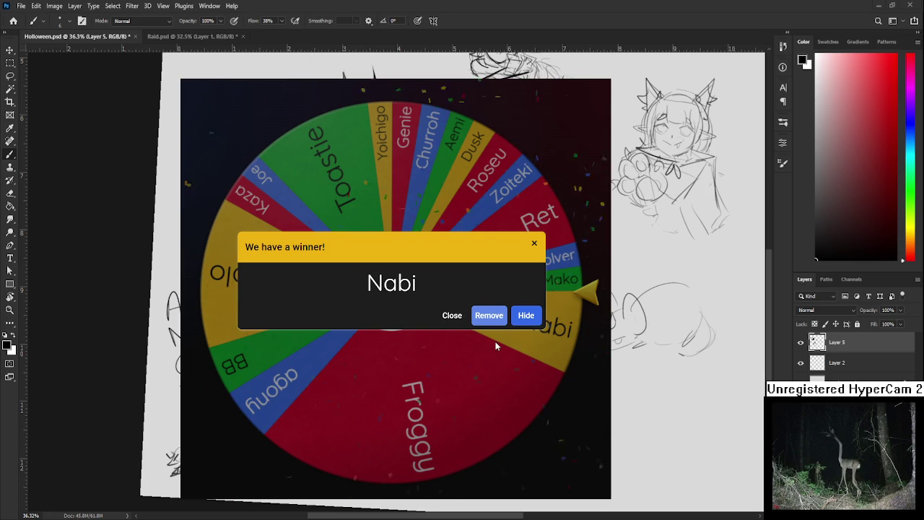
pyautogui.click(488, 316)
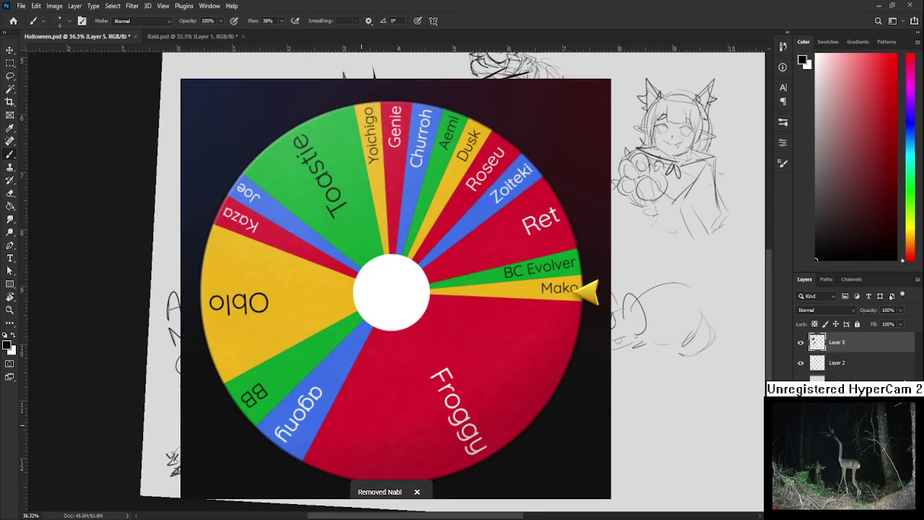
# - Spin the wheel a third time and remove that winner too
pyautogui.moveTo(361, 427); pyautogui.dragTo(286, 345)
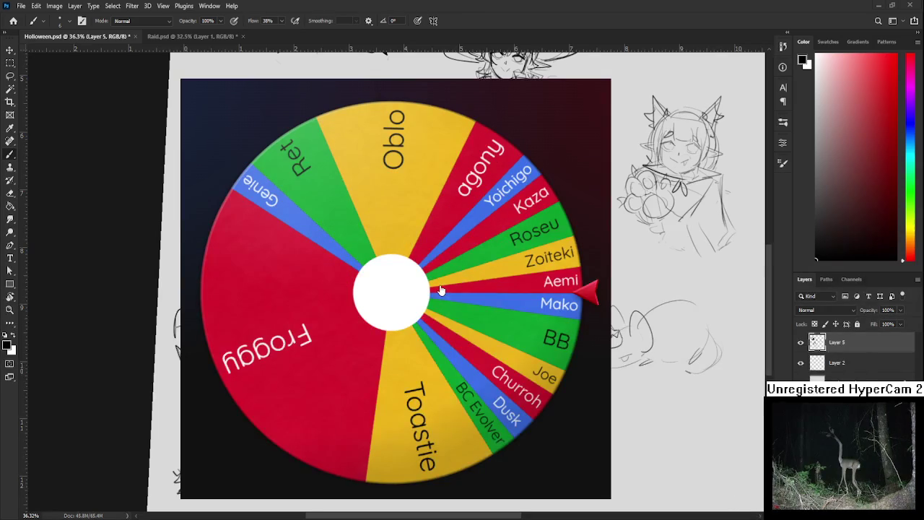
pyautogui.click(442, 290)
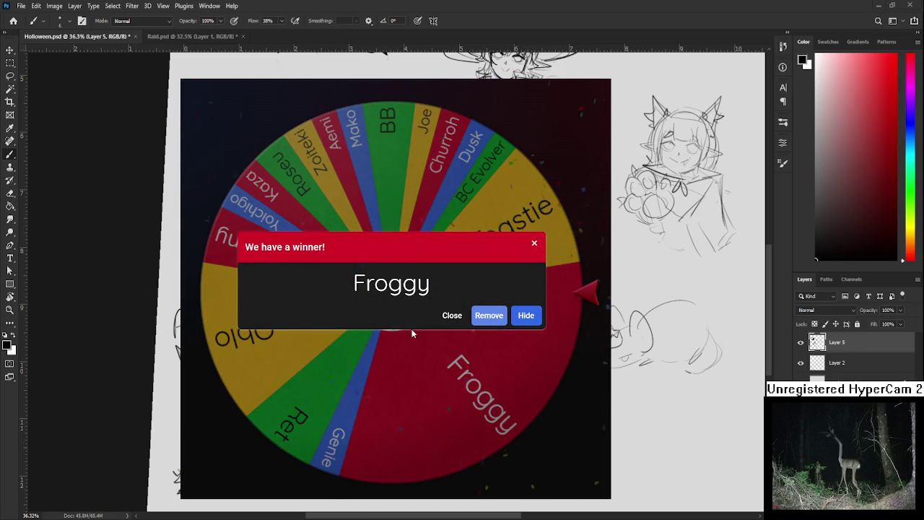
pyautogui.click(488, 317)
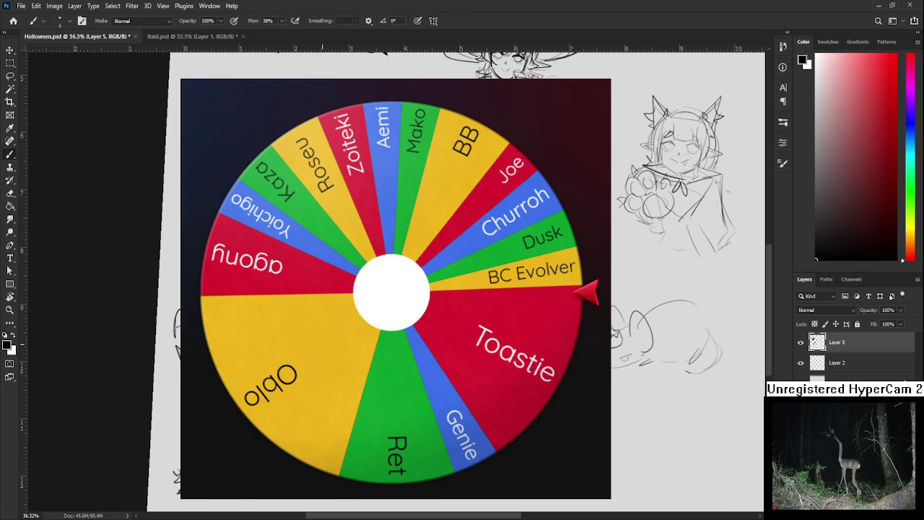
pyautogui.press('r')
pyautogui.moveTo(322, 216); pyautogui.dragTo(375, 216)
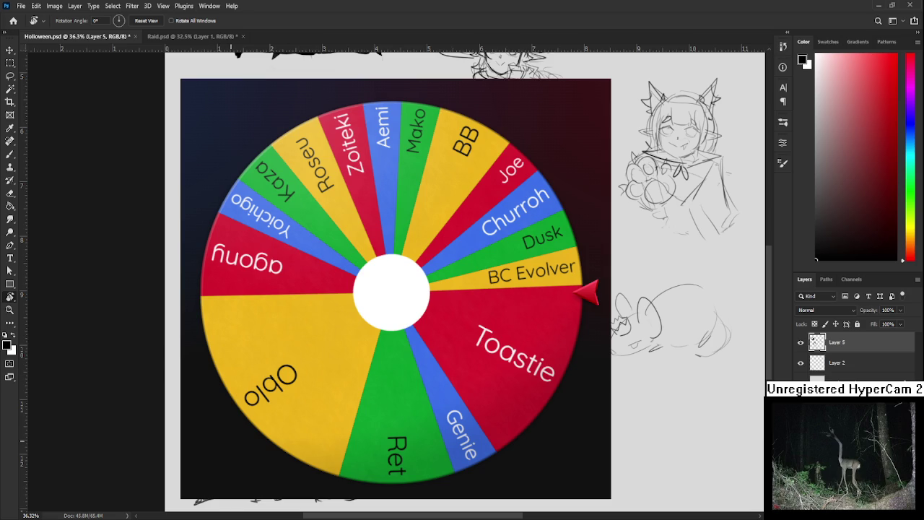
# - Lasso the cat-eared paw character and nudge it slightly right and up with Free Transform
pyautogui.scroll(2, 311, 253)
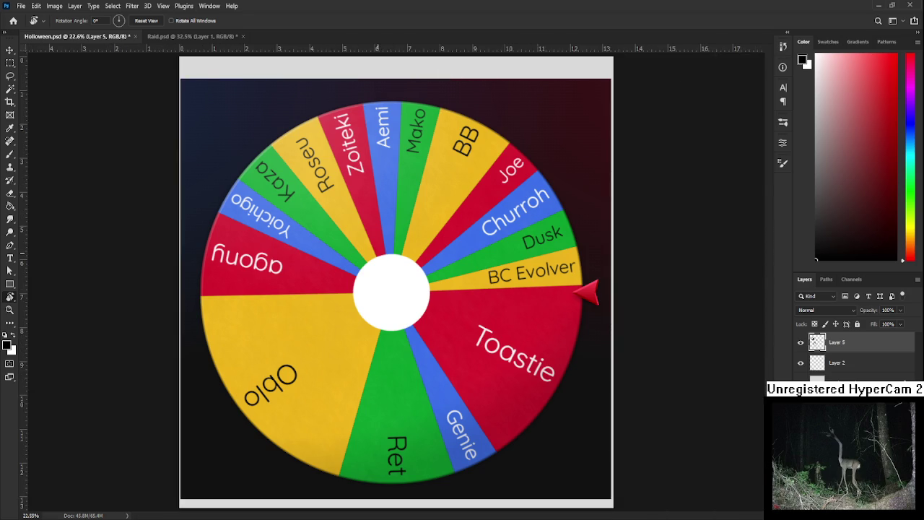
pyautogui.scroll(-2, 310, 253)
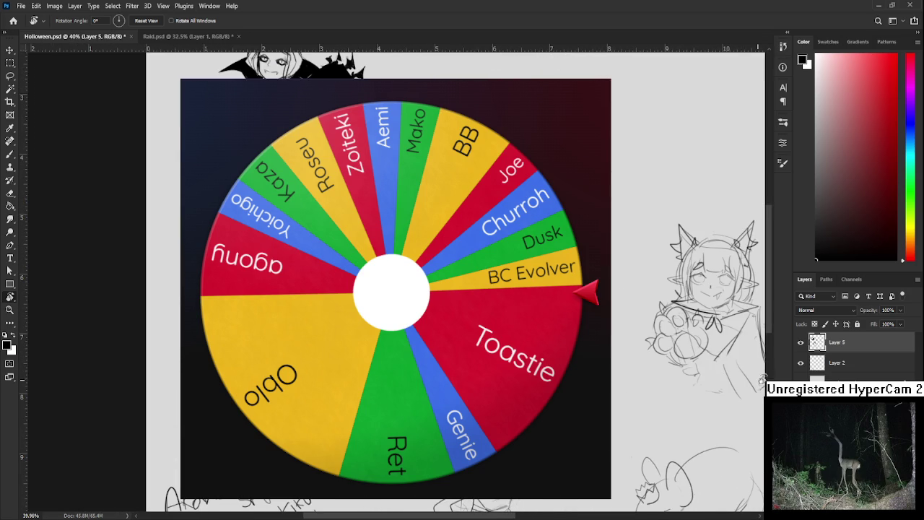
pyautogui.press('l')
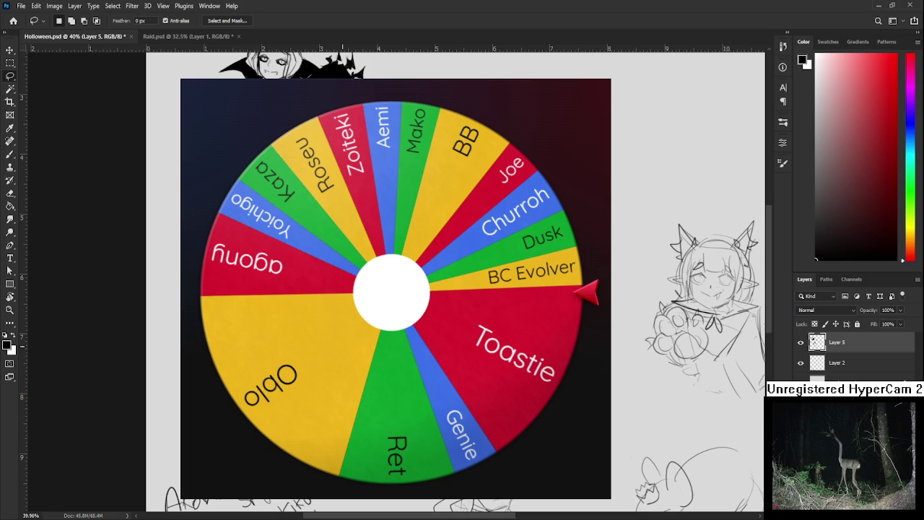
pyautogui.hotkey('ctrl', 't')
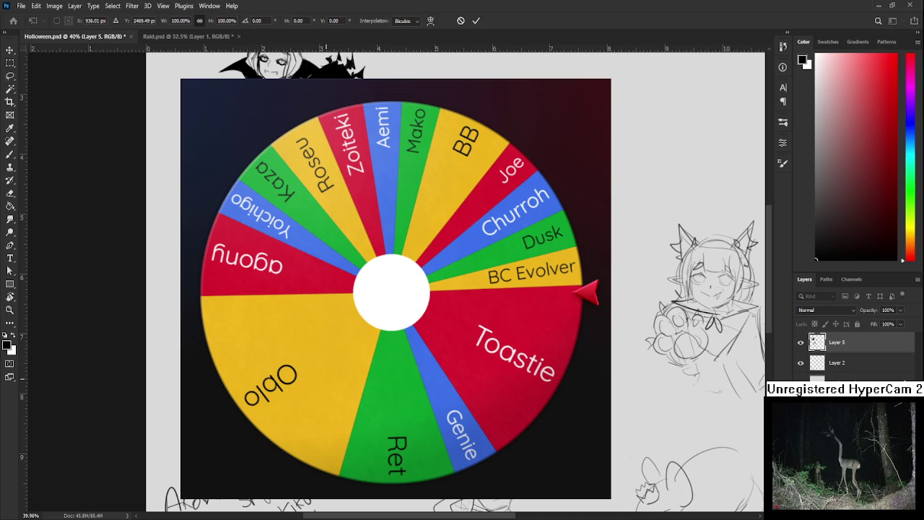
pyautogui.press('Return')
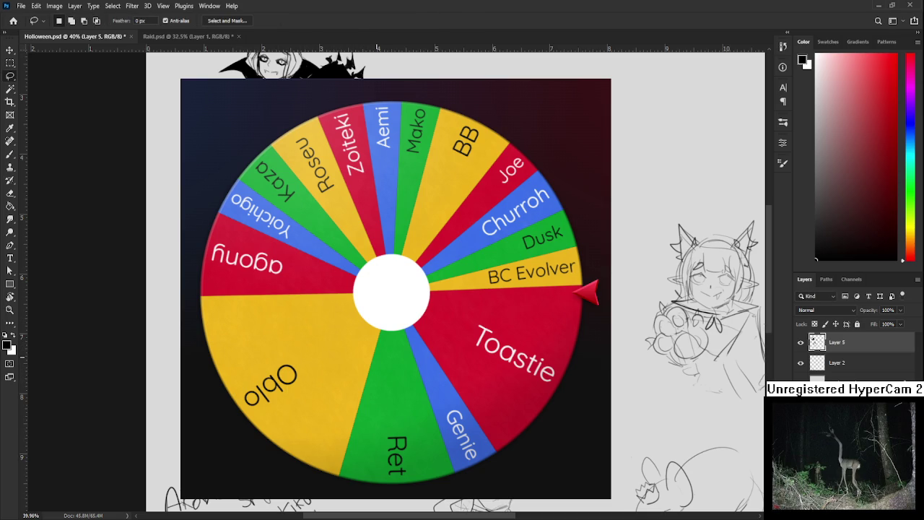
pyautogui.hotkey('ctrl', 't')
pyautogui.hotkey('shift', 'Right')
pyautogui.hotkey('shift', 'Up')
pyautogui.moveTo(361, 289); pyautogui.dragTo(362, 288)
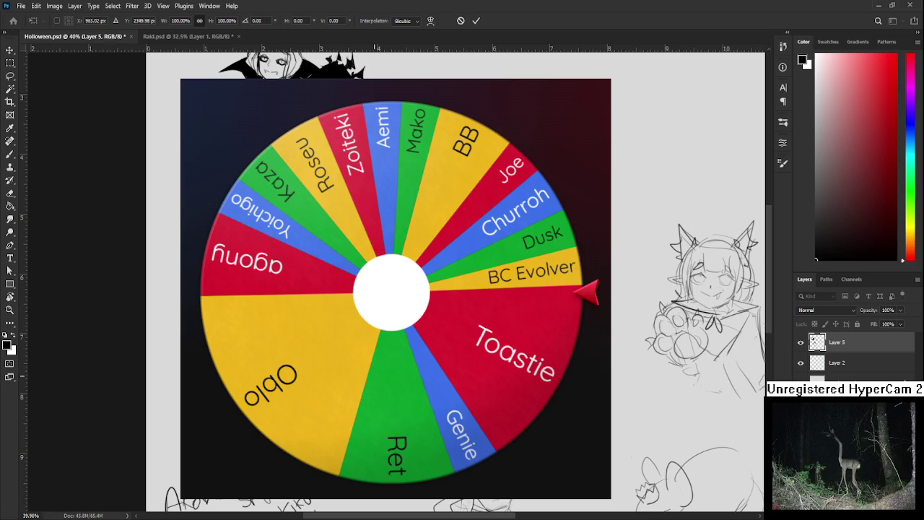
pyautogui.press('Return')
# - Enlarge the brush to size 15 and bring the bottom-left name list into view
pyautogui.keyDown('alt'); pyautogui.scroll(-3, 408, 324); pyautogui.keyUp('alt')
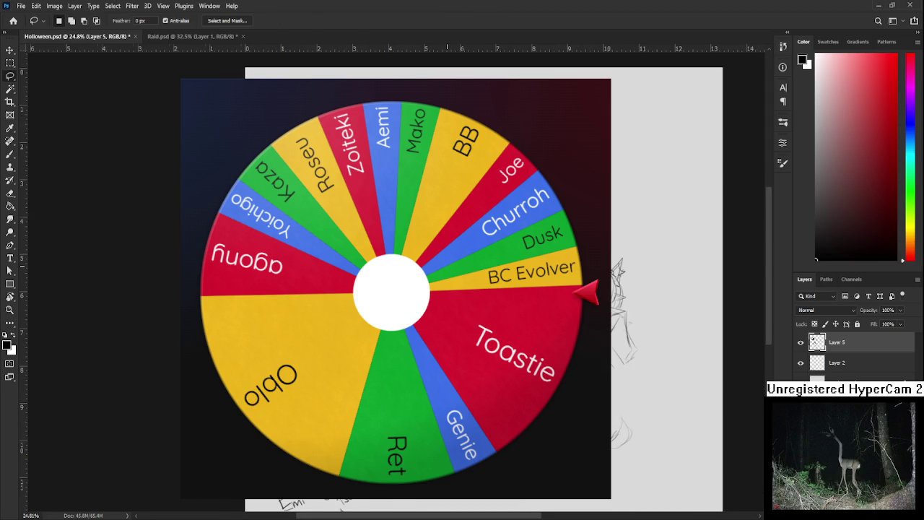
pyautogui.keyDown('alt'); pyautogui.scroll(1, 415, 289); pyautogui.keyUp('alt')
pyautogui.keyDown('alt'); pyautogui.scroll(1, 415, 288); pyautogui.keyUp('alt')
pyautogui.keyDown('alt'); pyautogui.scroll(1, 415, 289); pyautogui.keyUp('alt')
pyautogui.keyDown('alt'); pyautogui.scroll(1, 415, 288); pyautogui.keyUp('alt')
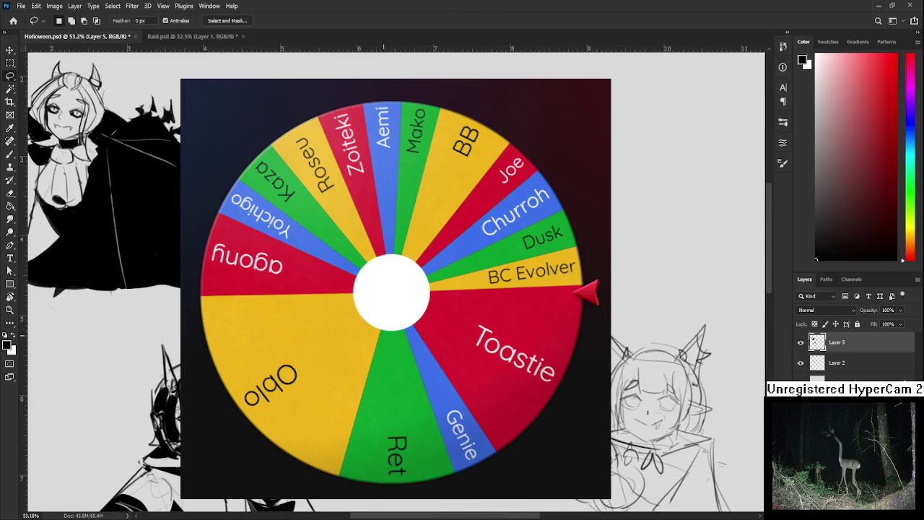
pyautogui.hscroll(2, 389, 289)
pyautogui.press('b')
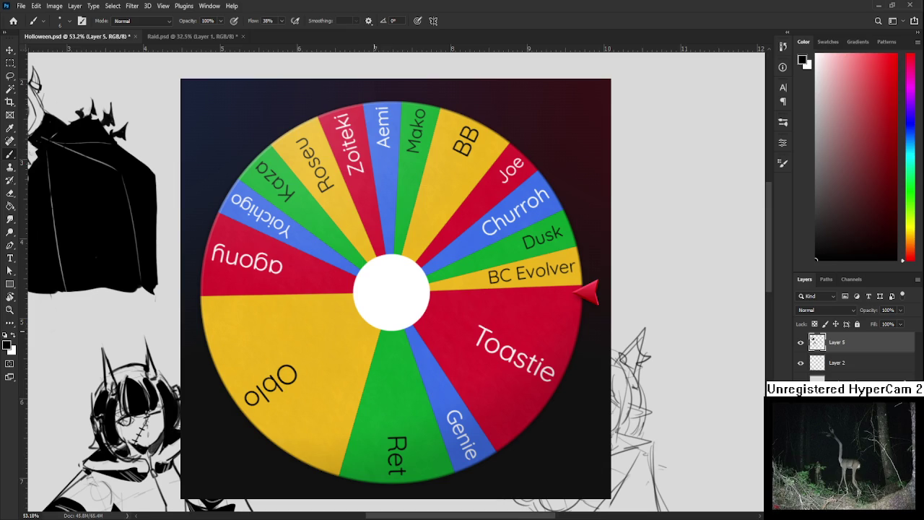
pyautogui.press(']')
pyautogui.press('l')
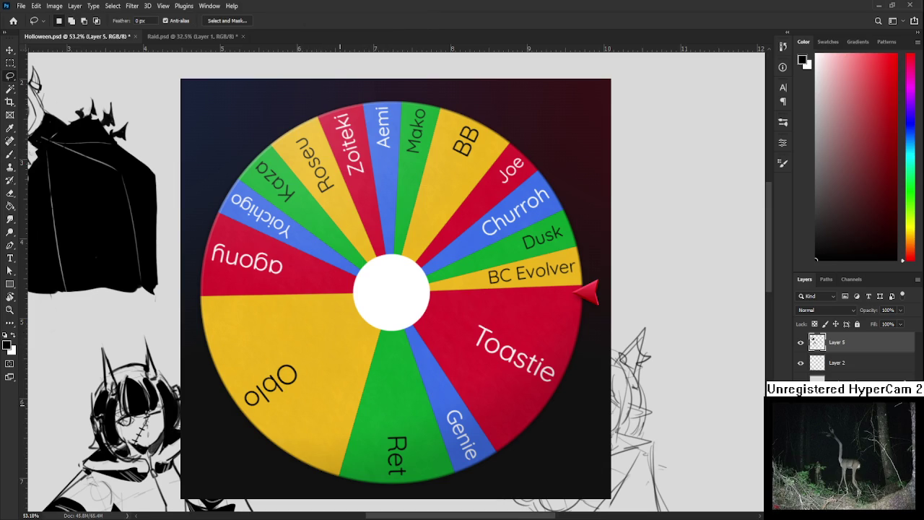
pyautogui.scroll(-2, 343, 289)
pyautogui.scroll(-2, 343, 288)
pyautogui.scroll(-2, 343, 289)
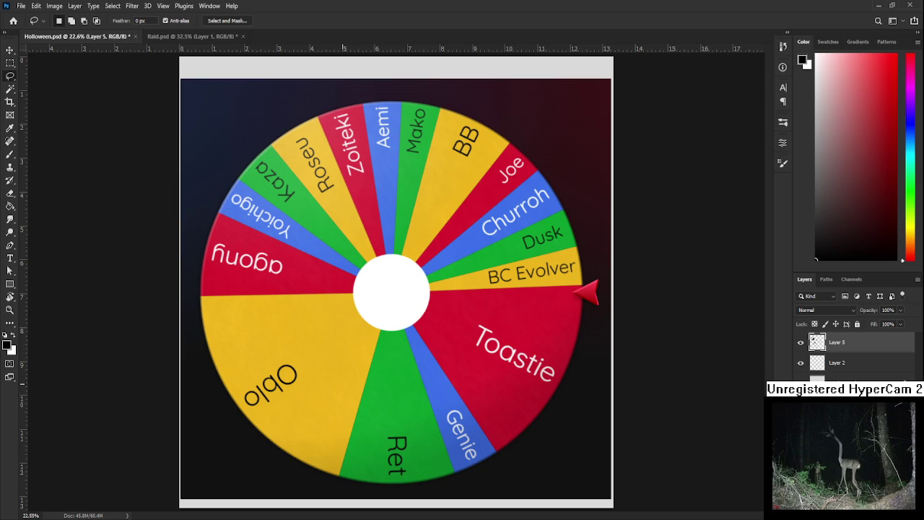
pyautogui.scroll(2, 397, 288)
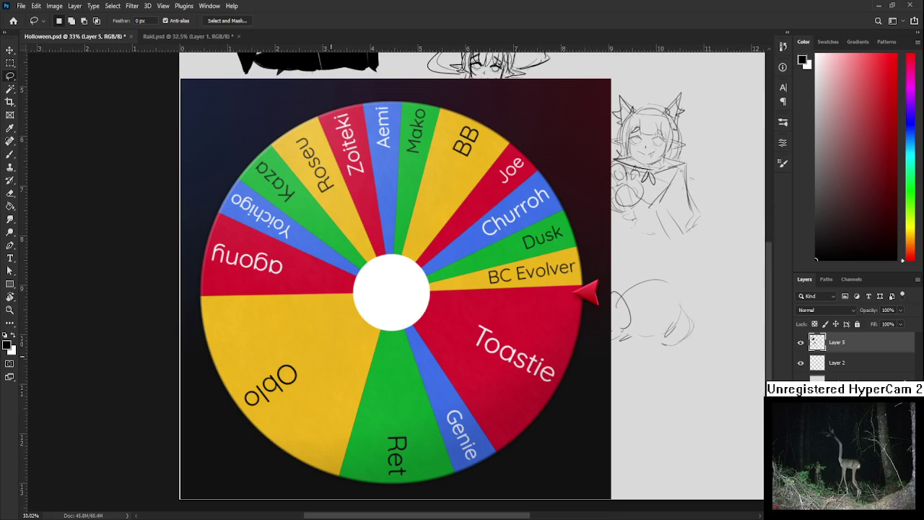
pyautogui.moveTo(462, 289)
pyautogui.mouseDown()
pyautogui.moveTo(395, 377)
pyautogui.moveTo(403, 384)
pyautogui.mouseUp()
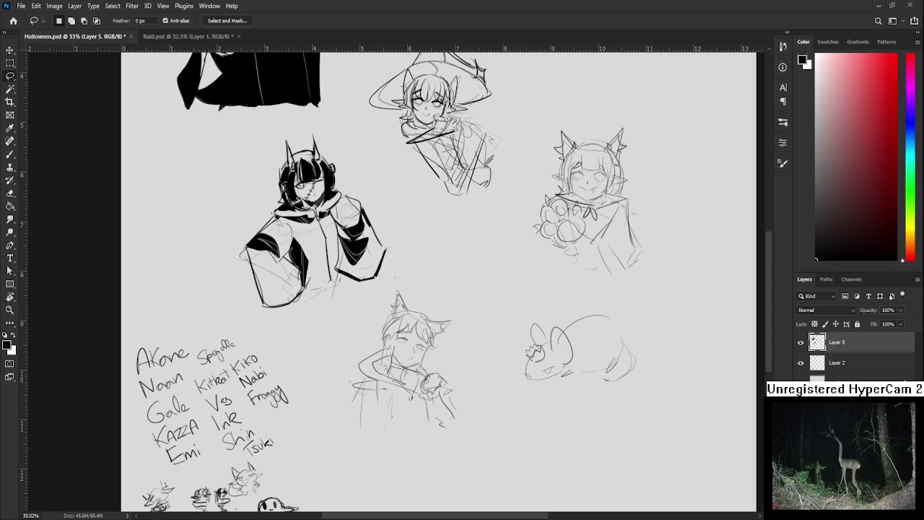
pyautogui.scroll(2, 343, 275)
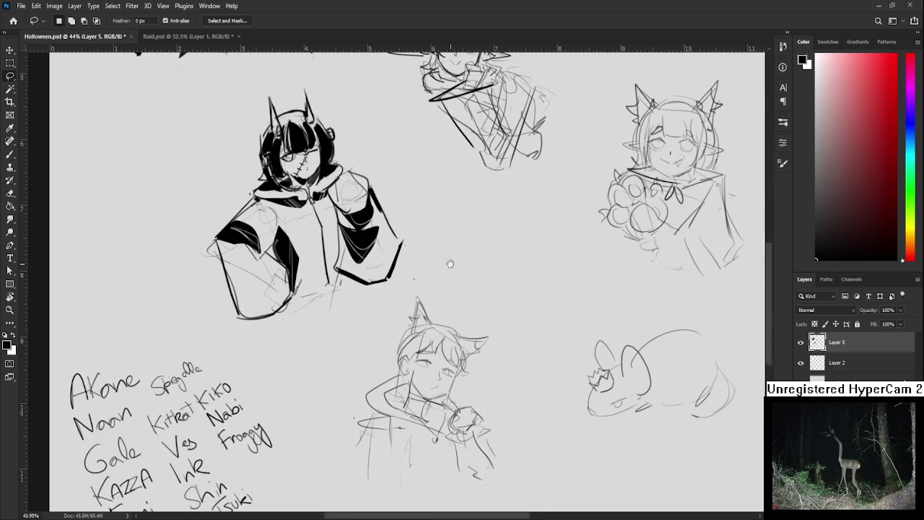
pyautogui.moveTo(450, 264); pyautogui.dragTo(423, 431)
pyautogui.scroll(2, 404, 375)
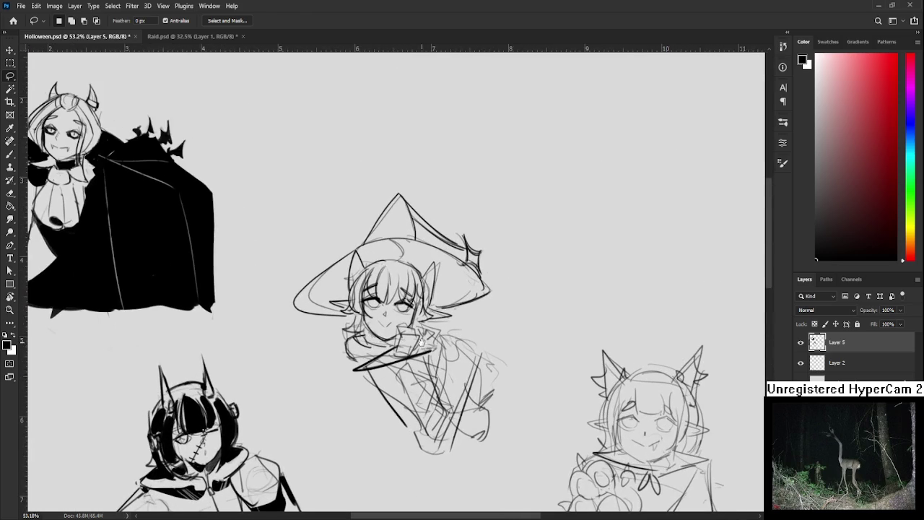
# - Paint the witch's collar area solid black, extending the fill down and right
pyautogui.moveTo(424, 345); pyautogui.dragTo(324, 353)
pyautogui.press('b')
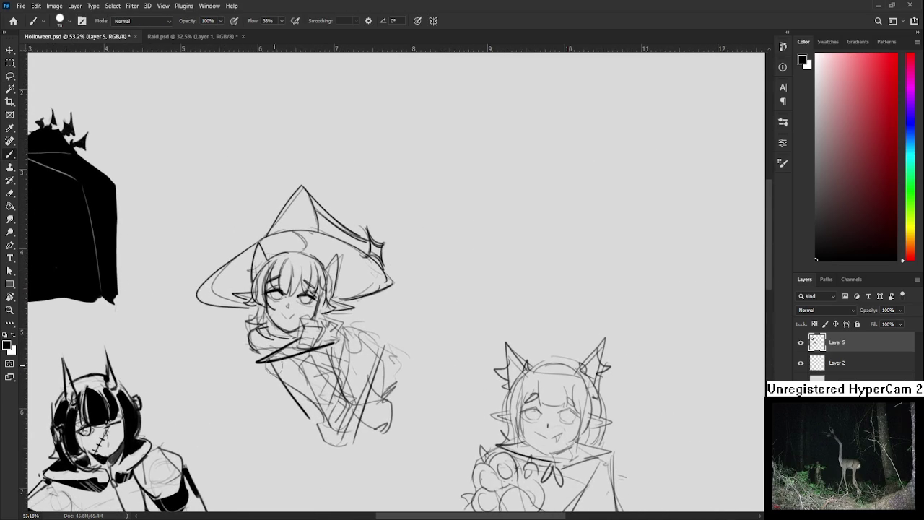
pyautogui.moveTo(270, 382)
pyautogui.mouseDown()
pyautogui.moveTo(318, 366)
pyautogui.moveTo(321, 379)
pyautogui.moveTo(296, 412)
pyautogui.moveTo(328, 361)
pyautogui.moveTo(350, 404)
pyautogui.moveTo(347, 390)
pyautogui.moveTo(324, 392)
pyautogui.moveTo(323, 422)
pyautogui.moveTo(340, 433)
pyautogui.moveTo(357, 425)
pyautogui.moveTo(354, 418)
pyautogui.moveTo(337, 437)
pyautogui.mouseUp()
pyautogui.moveTo(331, 378)
pyautogui.mouseDown()
pyautogui.moveTo(326, 422)
pyautogui.moveTo(328, 361)
pyautogui.moveTo(348, 437)
pyautogui.moveTo(385, 365)
pyautogui.moveTo(354, 346)
pyautogui.moveTo(360, 339)
pyautogui.moveTo(387, 367)
pyautogui.mouseUp()
pyautogui.scroll(2, 387, 367)
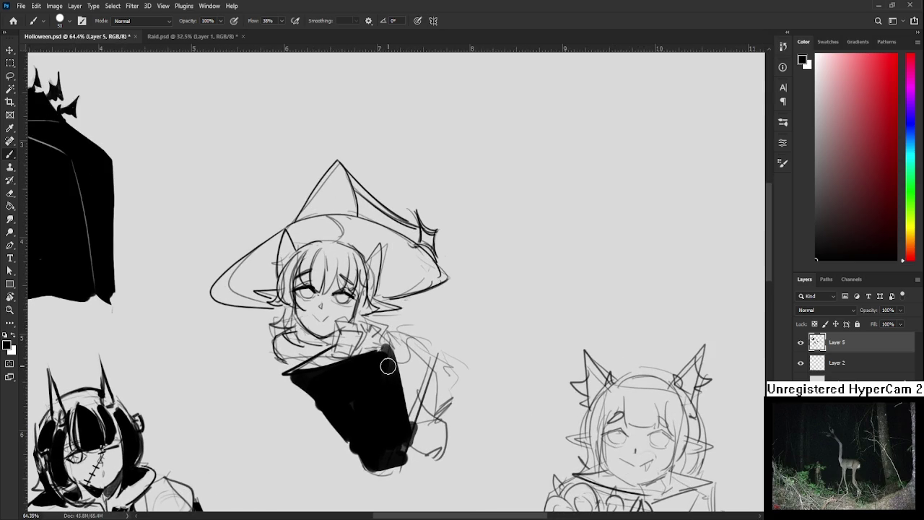
# - Try a thin fine-brush line beside the black fill, then undo it
pyautogui.press('[')
pyautogui.press('[')
pyautogui.press('[')
pyautogui.moveTo(334, 325); pyautogui.dragTo(329, 364)
pyautogui.hotkey('ctrl', 'z')
pyautogui.moveTo(338, 324); pyautogui.dragTo(332, 358)
pyautogui.hotkey('ctrl', 'z')
pyautogui.hotkey('ctrl', 'z')
pyautogui.hotkey('ctrl', 'z')
# - Lasso and delete the lower-left excess of the fill, leaving a triangular cape
pyautogui.moveTo(438, 386)
pyautogui.mouseDown()
pyautogui.moveTo(353, 332)
pyautogui.moveTo(368, 335)
pyautogui.moveTo(365, 327)
pyautogui.moveTo(368, 357)
pyautogui.mouseUp()
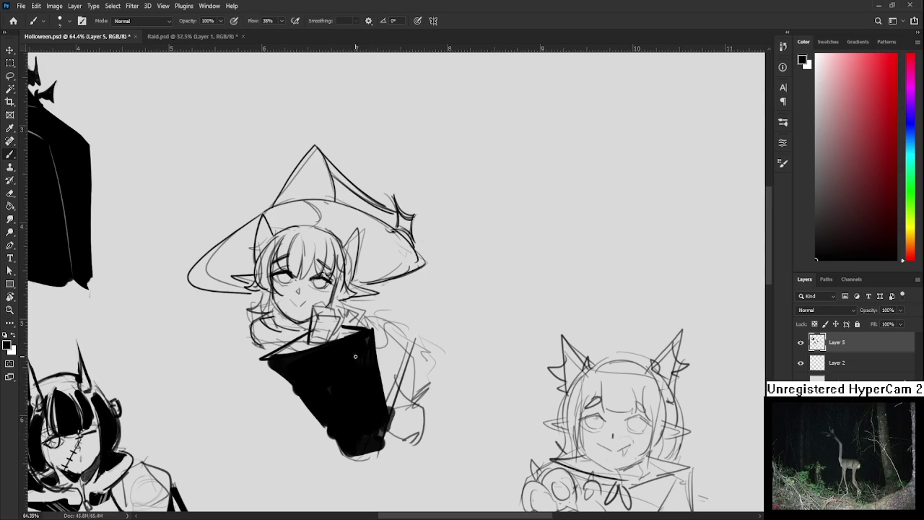
pyautogui.press('e')
pyautogui.press('l')
pyautogui.moveTo(260, 358)
pyautogui.mouseDown()
pyautogui.moveTo(254, 413)
pyautogui.moveTo(262, 359)
pyautogui.mouseUp()
pyautogui.press('Delete')
pyautogui.hotkey('ctrl', 'd')
pyautogui.press('b')
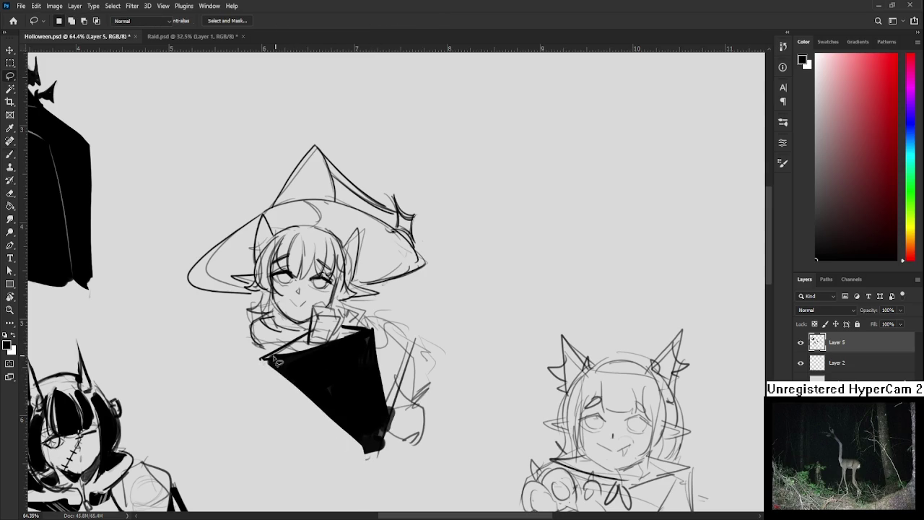
pyautogui.moveTo(389, 416)
pyautogui.mouseDown()
pyautogui.moveTo(328, 372)
pyautogui.moveTo(322, 402)
pyautogui.mouseUp()
pyautogui.press('e')
pyautogui.scroll(-2, 318, 401)
pyautogui.scroll(-3, 332, 361)
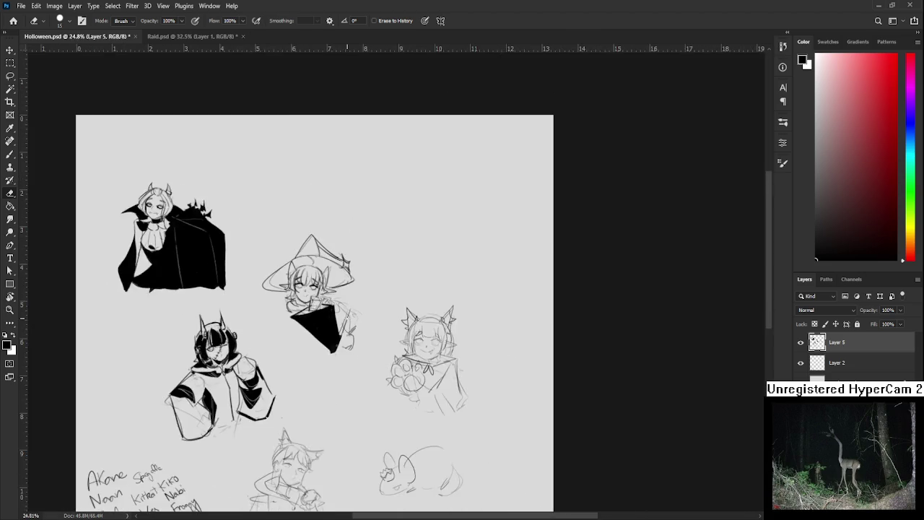
# - Ink a line along the right edge of the black triangular cape
pyautogui.scroll(-2, 351, 311)
pyautogui.scroll(2, 397, 231)
pyautogui.scroll(2, 372, 374)
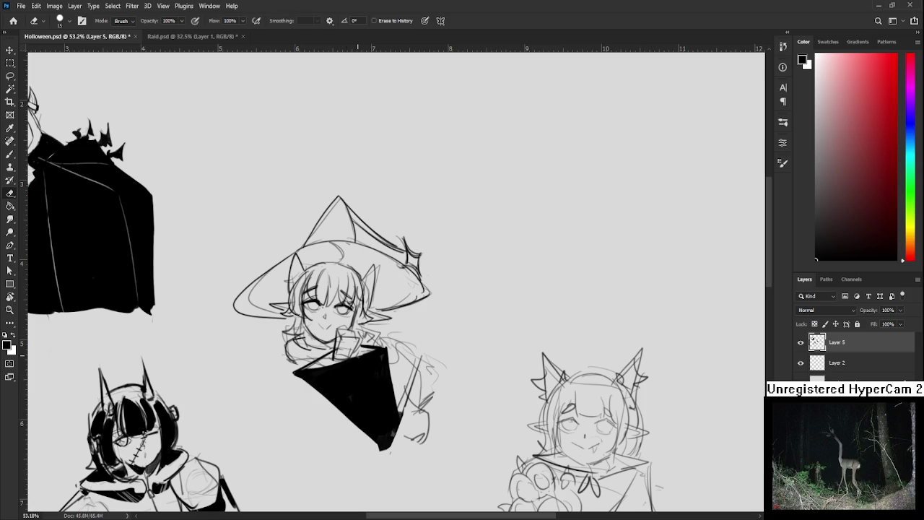
pyautogui.moveTo(362, 332); pyautogui.dragTo(371, 324)
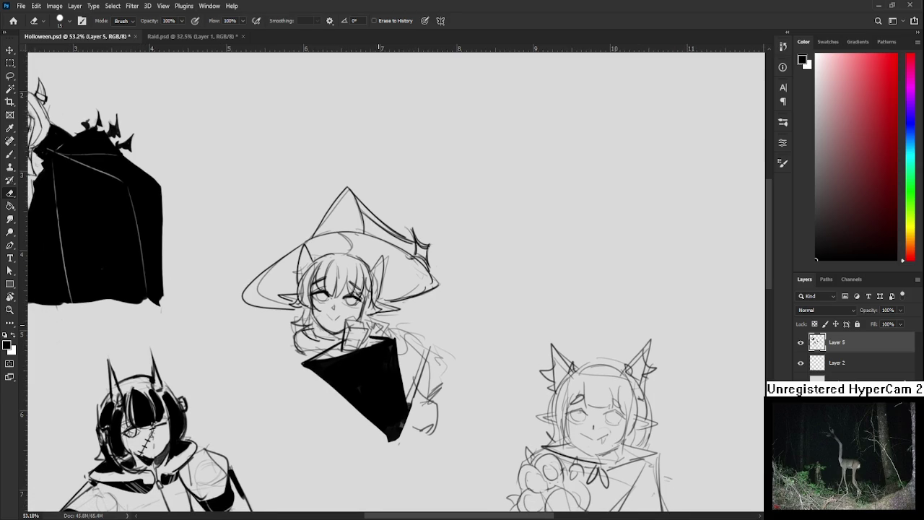
pyautogui.press('b')
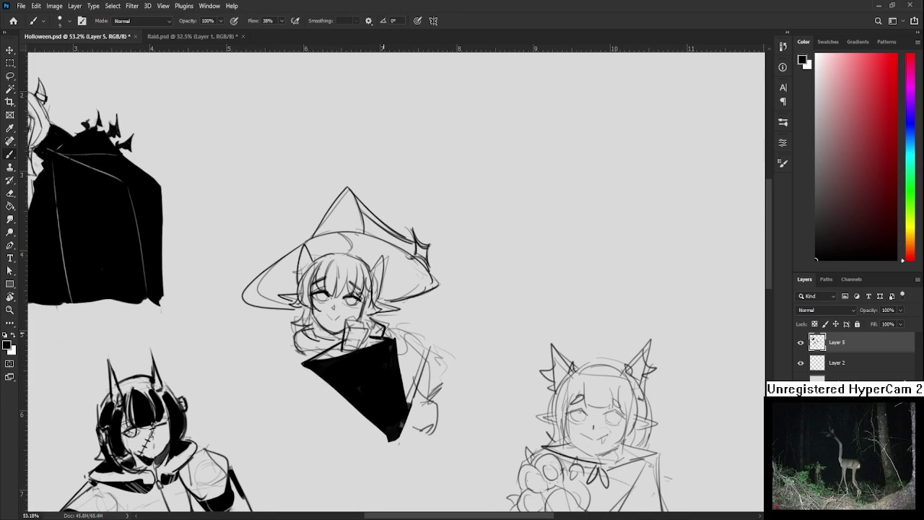
pyautogui.moveTo(379, 328)
pyautogui.mouseDown()
pyautogui.moveTo(354, 311)
pyautogui.moveTo(391, 337)
pyautogui.moveTo(386, 389)
pyautogui.mouseUp()
pyautogui.moveTo(398, 347); pyautogui.dragTo(404, 371)
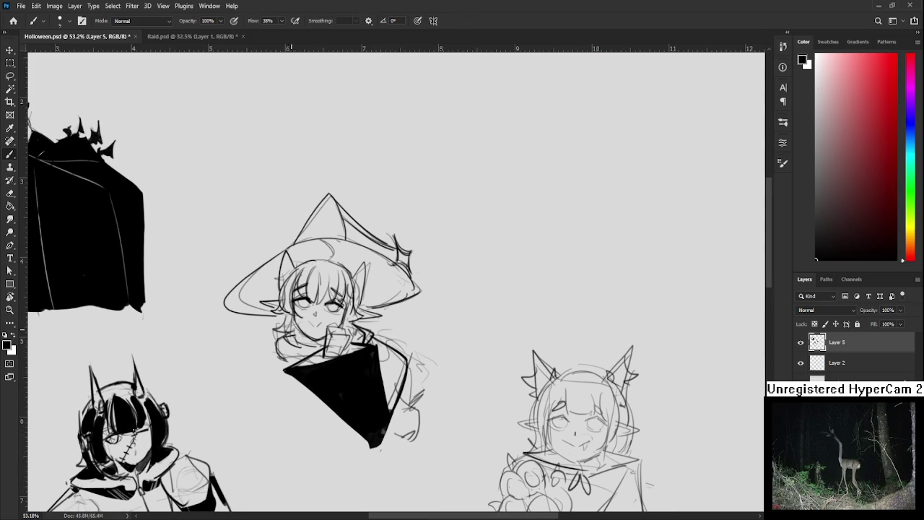
# - Ink short collar strokes below the witch's chin
pyautogui.moveTo(297, 337)
pyautogui.mouseDown()
pyautogui.moveTo(279, 348)
pyautogui.moveTo(286, 365)
pyautogui.mouseUp()
pyautogui.hotkey('ctrl', 'z')
pyautogui.hotkey('ctrl', 'z')
pyautogui.moveTo(293, 333); pyautogui.dragTo(271, 344)
pyautogui.moveTo(273, 342); pyautogui.dragTo(285, 359)
# - Erase the faint sketch strokes at the cape's lower right and right side
pyautogui.press('e')
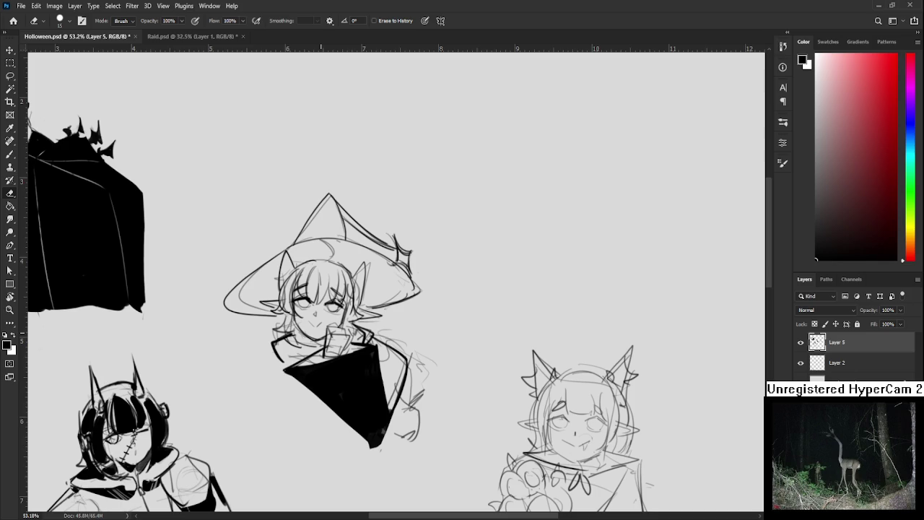
pyautogui.scroll(-3, 317, 312)
pyautogui.scroll(-1, 331, 333)
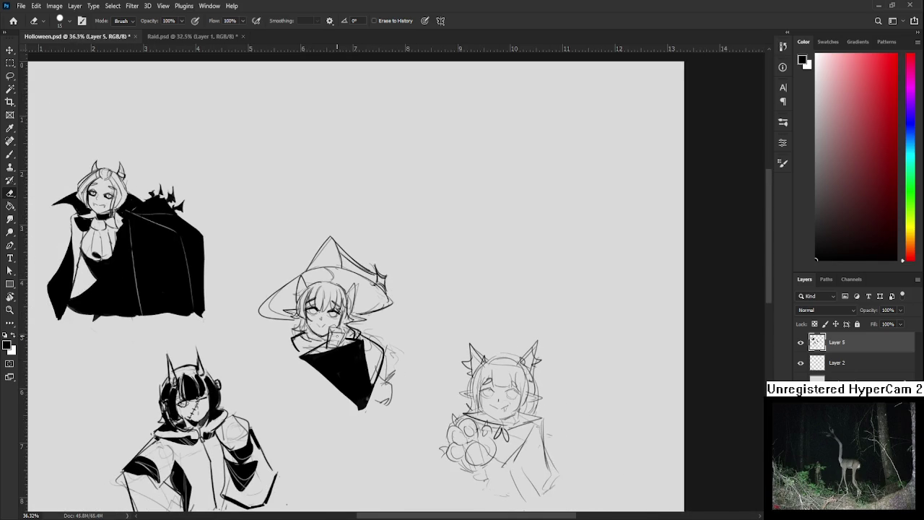
pyautogui.scroll(-1, 394, 333)
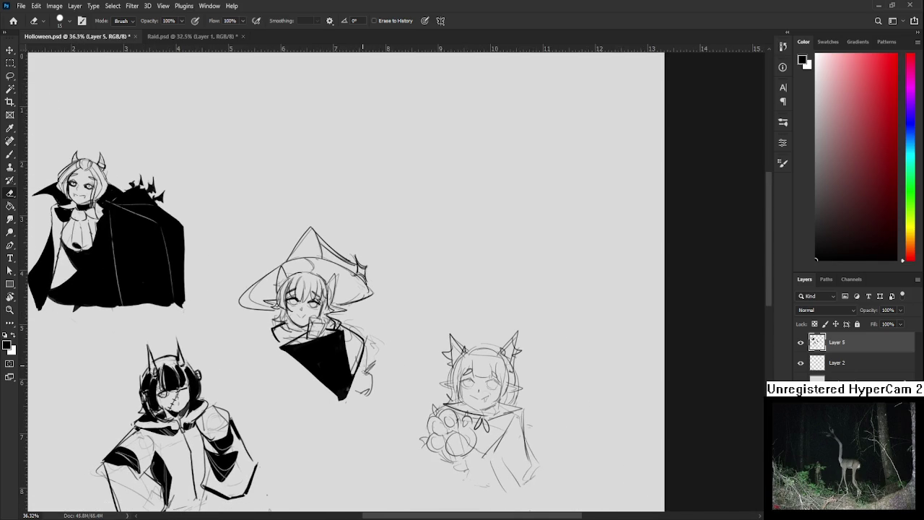
pyautogui.moveTo(368, 391); pyautogui.dragTo(360, 400)
pyautogui.moveTo(366, 348)
pyautogui.mouseDown()
pyautogui.moveTo(371, 379)
pyautogui.moveTo(371, 371)
pyautogui.mouseUp()
pyautogui.moveTo(344, 324)
pyautogui.mouseDown()
pyautogui.moveTo(349, 336)
pyautogui.moveTo(370, 336)
pyautogui.mouseUp()
pyautogui.press('b')
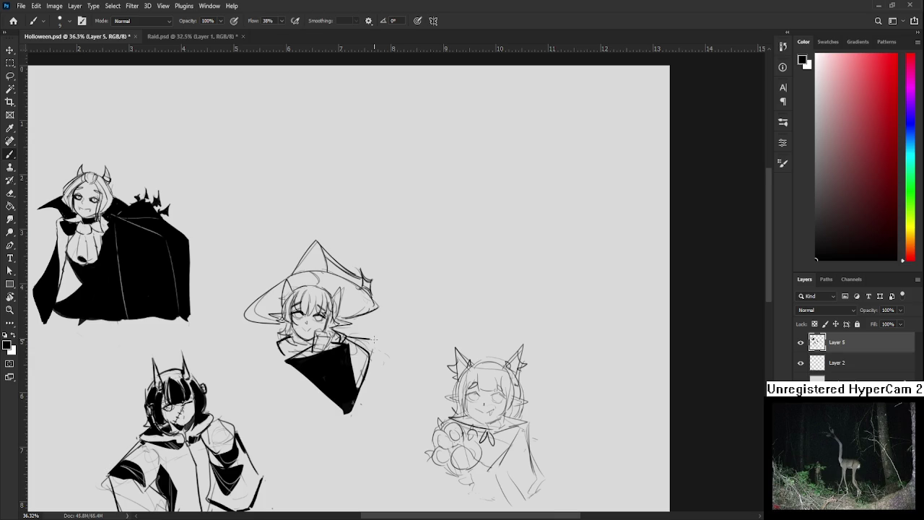
pyautogui.scroll(2, 375, 345)
pyautogui.press('e')
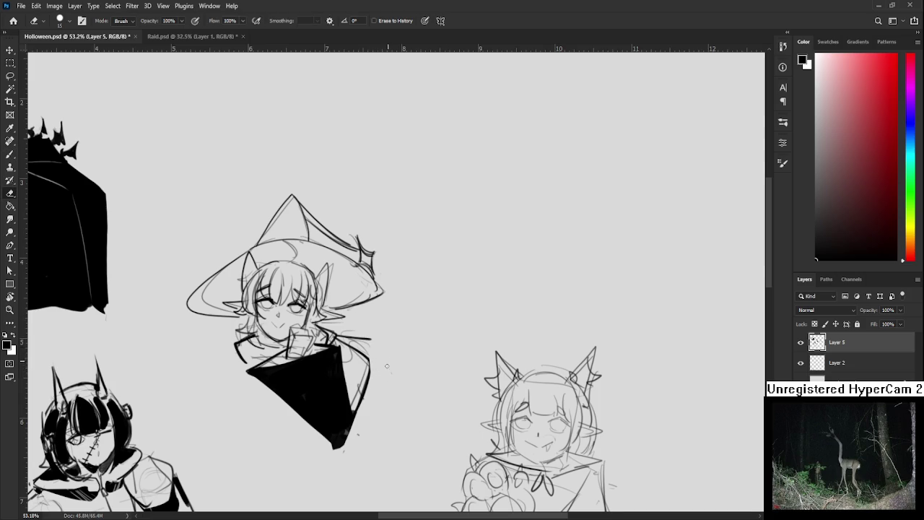
# - Ink two dark strokes outlining the cup beside the witch's face
pyautogui.moveTo(370, 368); pyautogui.dragTo(368, 387)
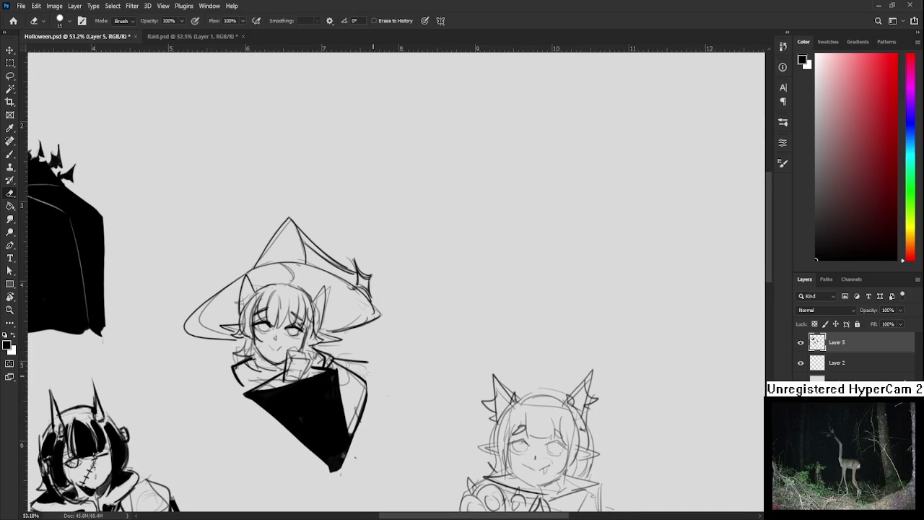
pyautogui.moveTo(351, 361); pyautogui.dragTo(380, 359)
pyautogui.press('b')
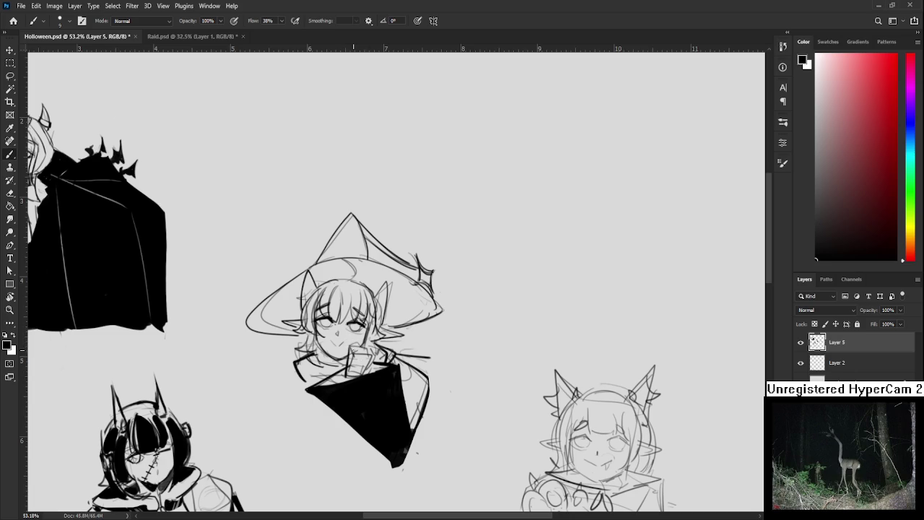
pyautogui.moveTo(359, 343); pyautogui.dragTo(362, 358)
pyautogui.moveTo(375, 350); pyautogui.dragTo(371, 360)
pyautogui.moveTo(361, 350)
pyautogui.mouseDown()
pyautogui.moveTo(357, 364)
pyautogui.moveTo(380, 339)
pyautogui.mouseUp()
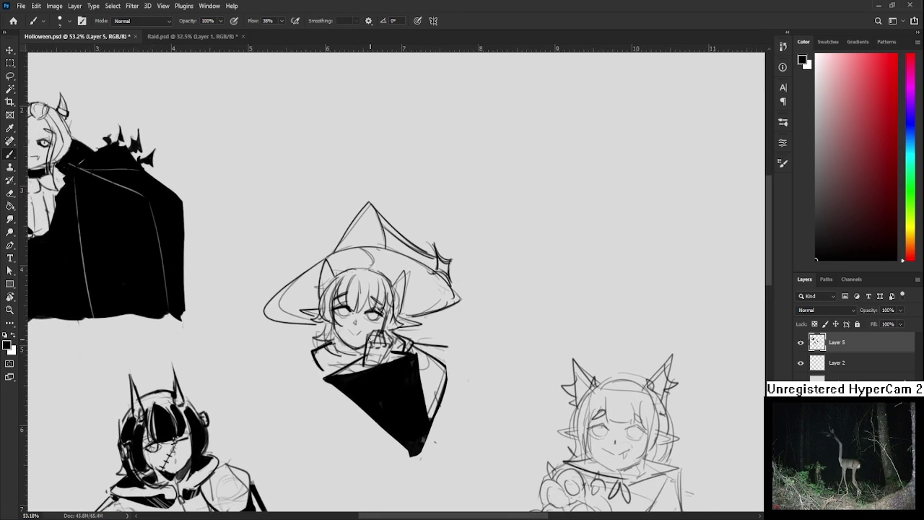
pyautogui.scroll(-2, 370, 339)
pyautogui.scroll(-2, 371, 339)
pyautogui.scroll(-2, 371, 340)
pyautogui.scroll(1, 393, 209)
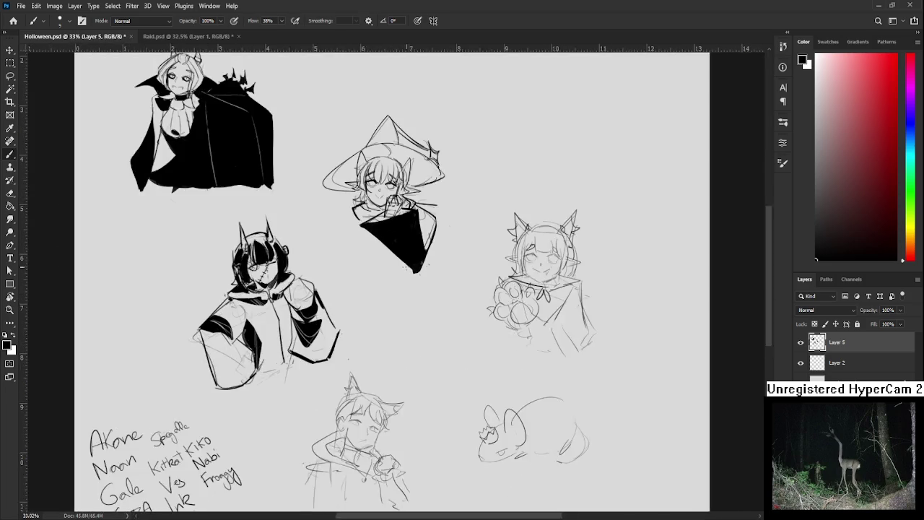
pyautogui.scroll(1, 406, 257)
pyautogui.scroll(1, 394, 183)
pyautogui.scroll(1, 375, 202)
pyautogui.scroll(1, 347, 216)
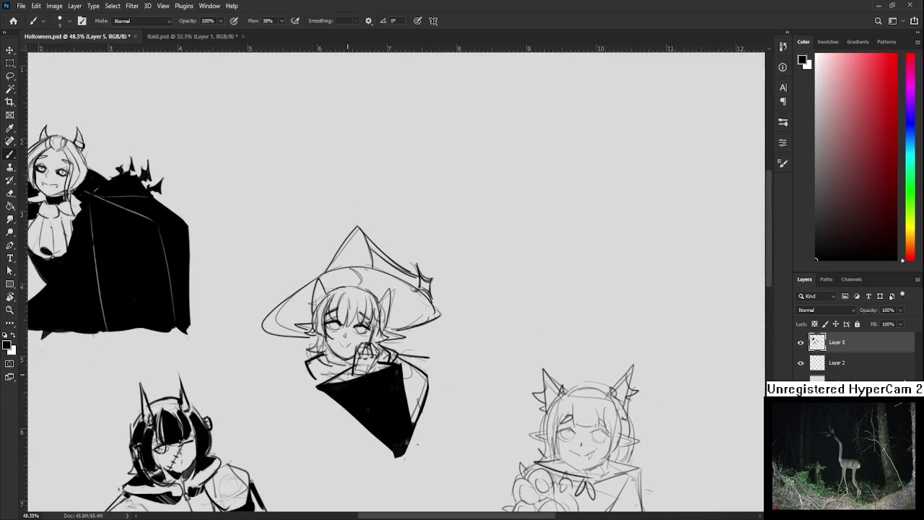
pyautogui.scroll(1, 347, 353)
pyautogui.scroll(1, 341, 358)
pyautogui.scroll(1, 307, 355)
pyautogui.press('e')
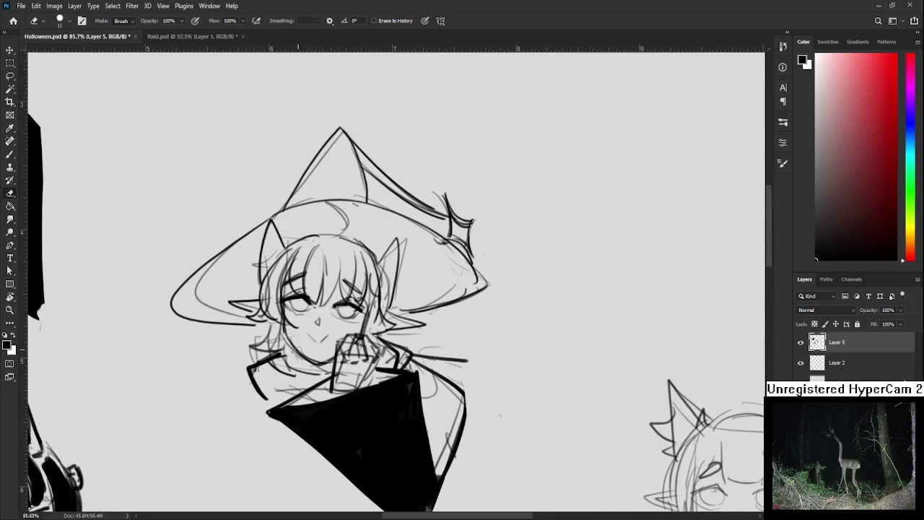
pyautogui.scroll(-3, 303, 275)
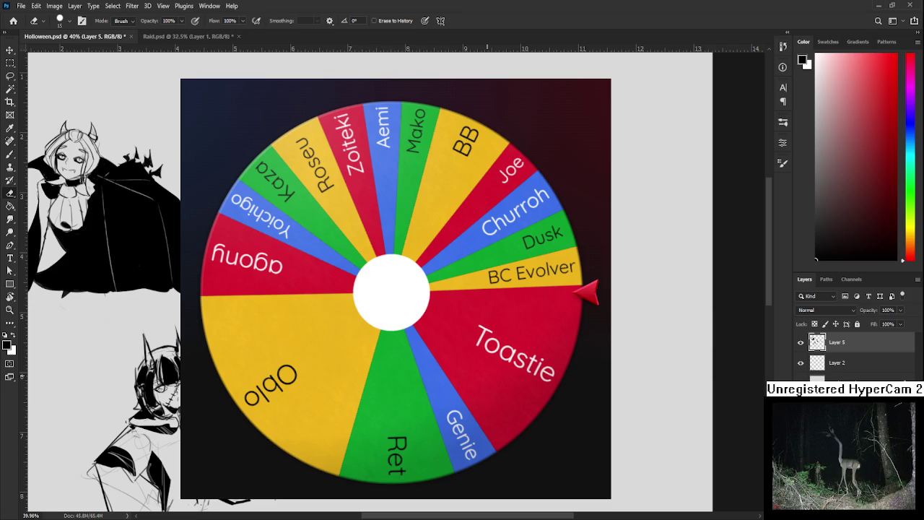
# - Zoom and pan around the sketch sheet, switching between brush and eraser
pyautogui.scroll(3, 380, 289)
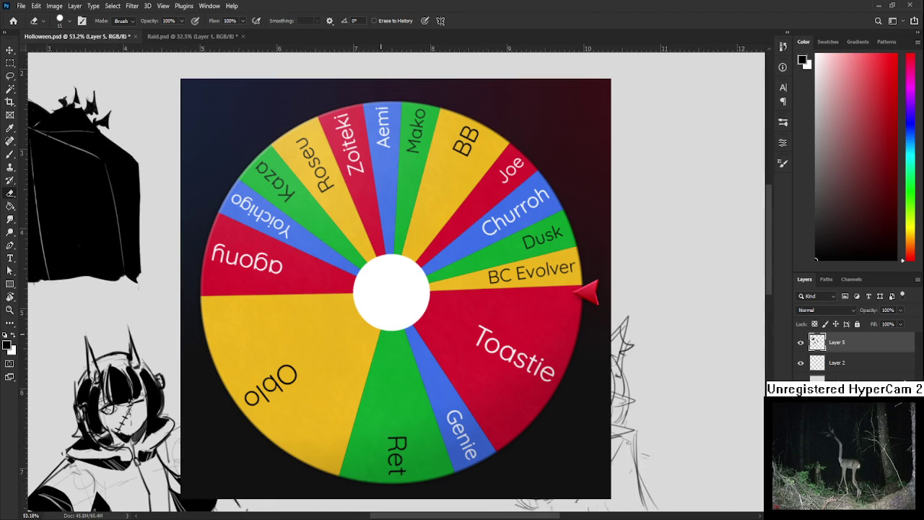
pyautogui.press('b')
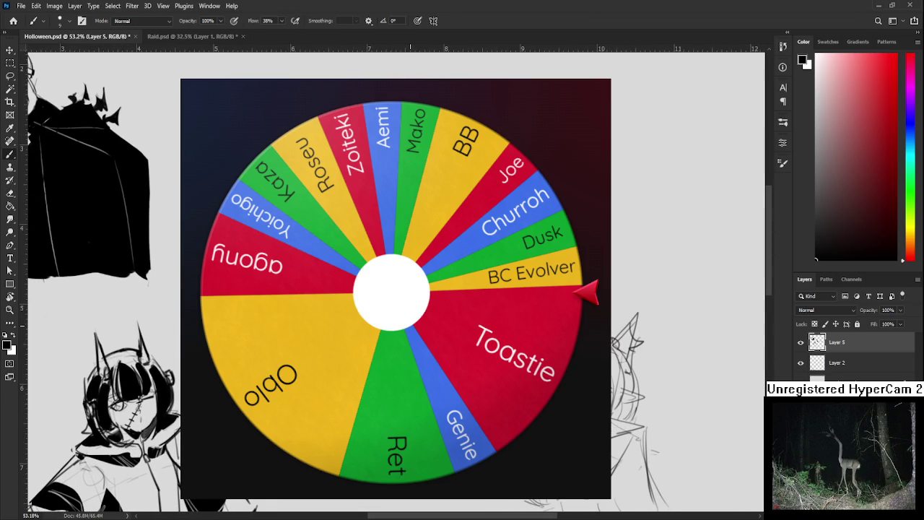
pyautogui.press('e')
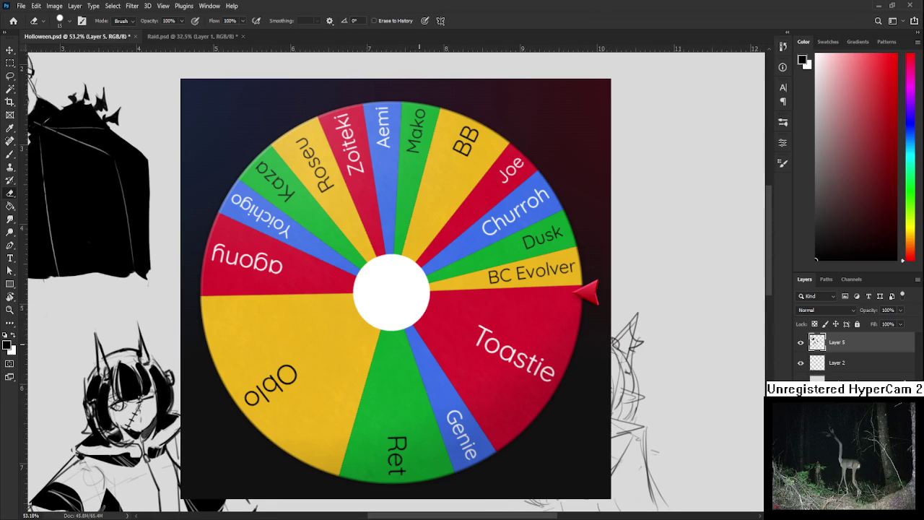
pyautogui.scroll(-1, 380, 289)
pyautogui.scroll(-1, 381, 289)
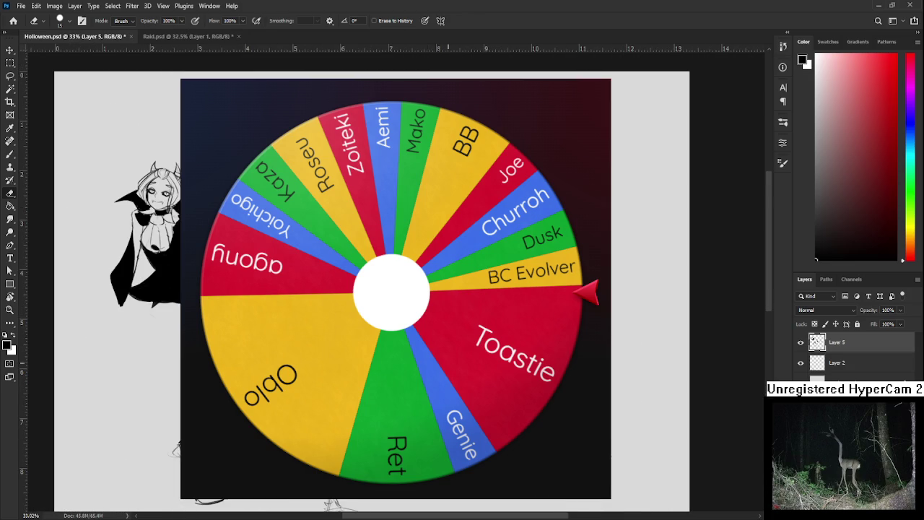
pyautogui.scroll(-2, 396, 288)
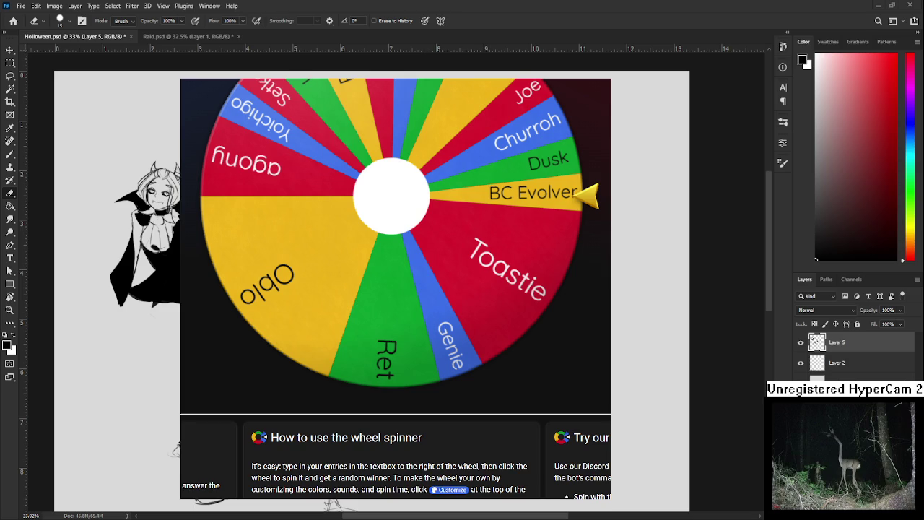
pyautogui.scroll(2, 395, 289)
pyautogui.scroll(2, 491, 404)
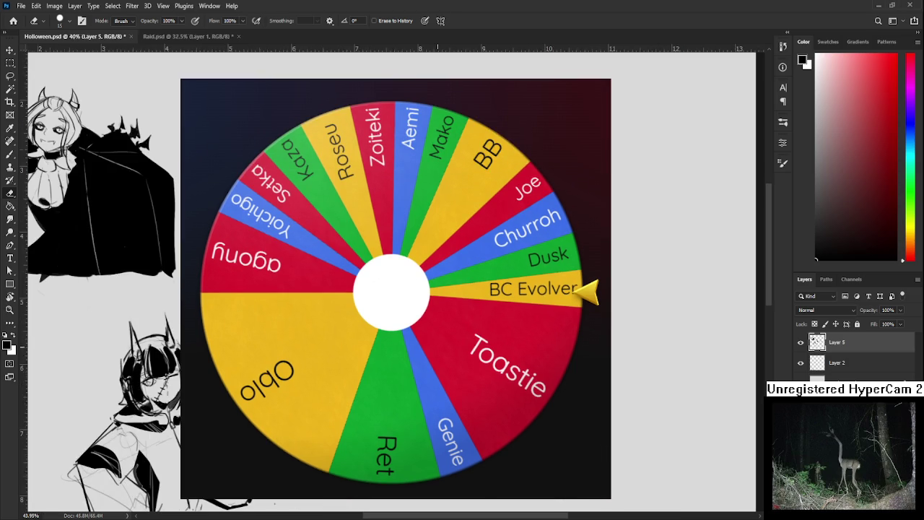
pyautogui.scroll(2, 336, 277)
pyautogui.keyDown('space'); pyautogui.moveTo(332, 266); pyautogui.dragTo(321, 283); pyautogui.keyUp('space')
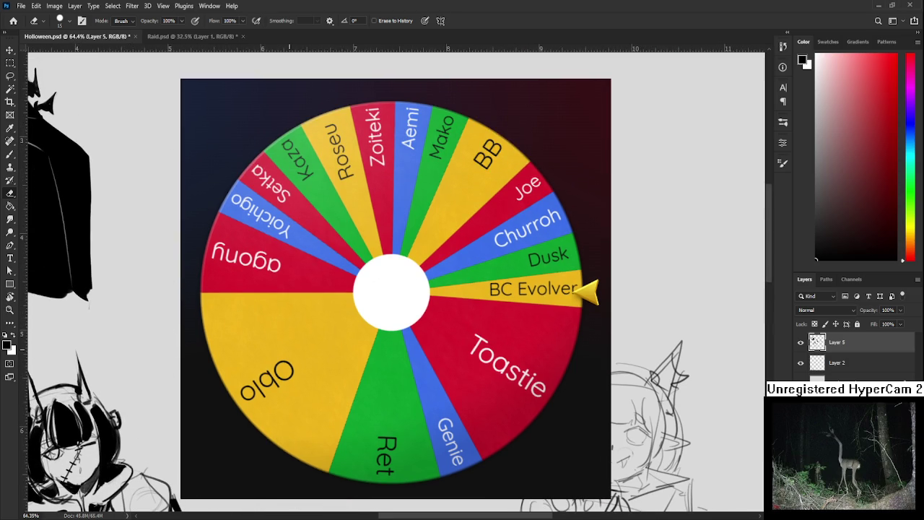
pyautogui.press('b')
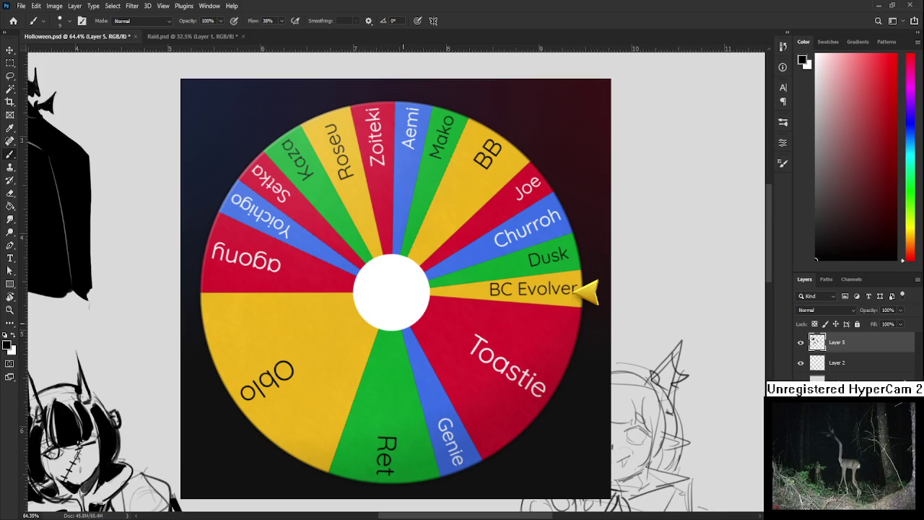
pyautogui.keyDown('space'); pyautogui.moveTo(408, 289); pyautogui.dragTo(458, 295); pyautogui.keyUp('space')
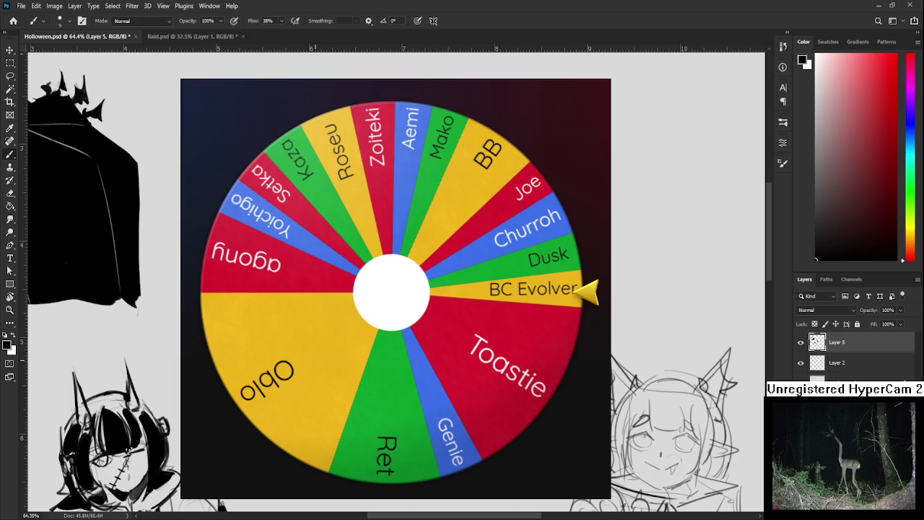
# - Type one more viewer's name into the wheel's empty entry
pyautogui.press('e')
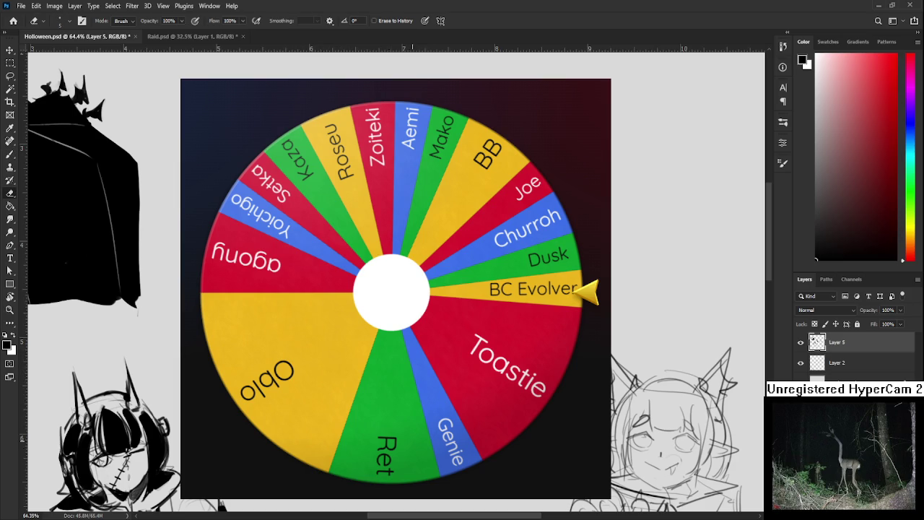
pyautogui.scroll(-3, 433, 288)
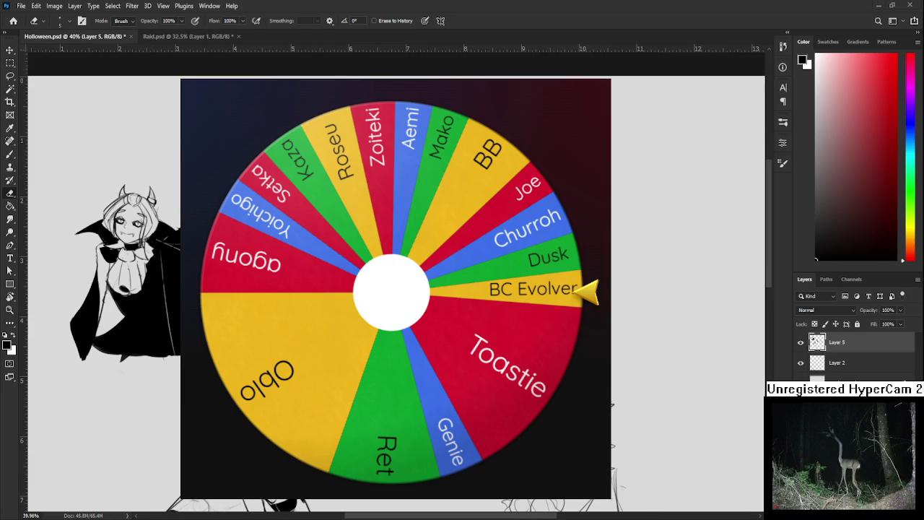
pyautogui.write('sako')
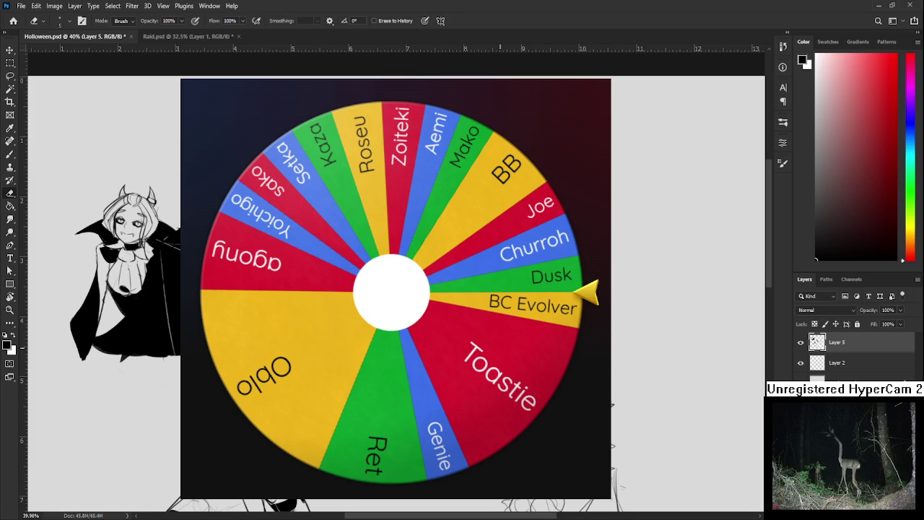
# - Pan the sheet slightly down-left and rotate the view, ending on the Brush
pyautogui.scroll(-2, 109, 275)
pyautogui.press('b')
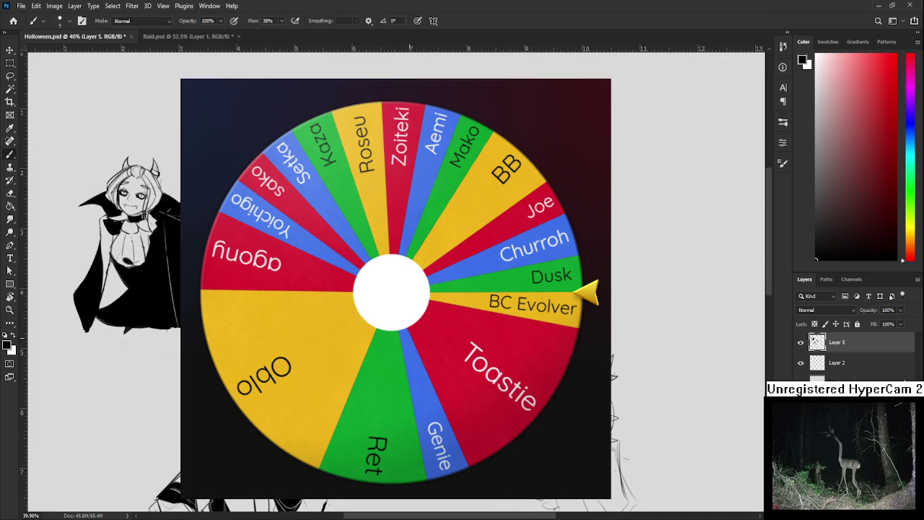
pyautogui.moveTo(454, 288); pyautogui.dragTo(431, 318)
pyautogui.press('r')
pyautogui.moveTo(395, 289)
pyautogui.mouseDown()
pyautogui.moveTo(372, 304)
pyautogui.moveTo(380, 310)
pyautogui.mouseUp()
pyautogui.press('b')
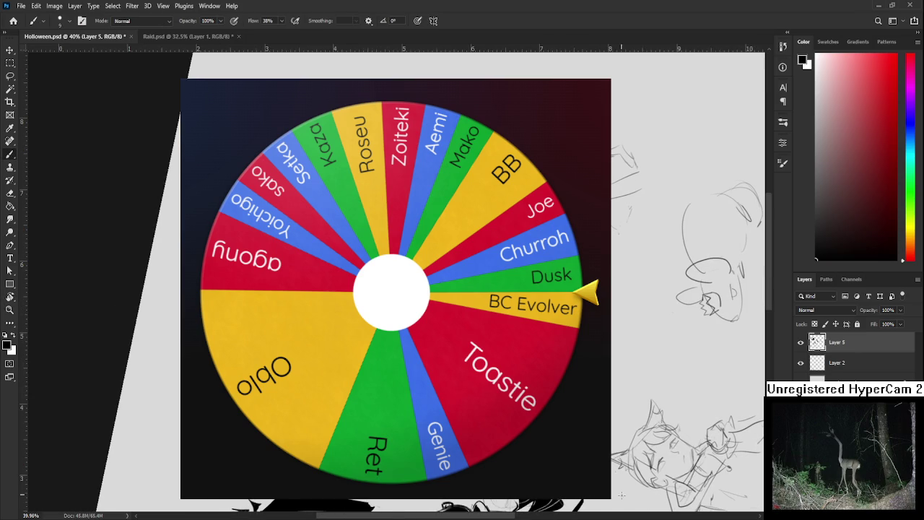
pyautogui.scroll(-1, 564, 349)
pyautogui.scroll(1, 558, 359)
# - Tilt the view about -15°, then reset the canvas rotation back to level
pyautogui.press('r')
pyautogui.moveTo(650, 216); pyautogui.dragTo(650, 325)
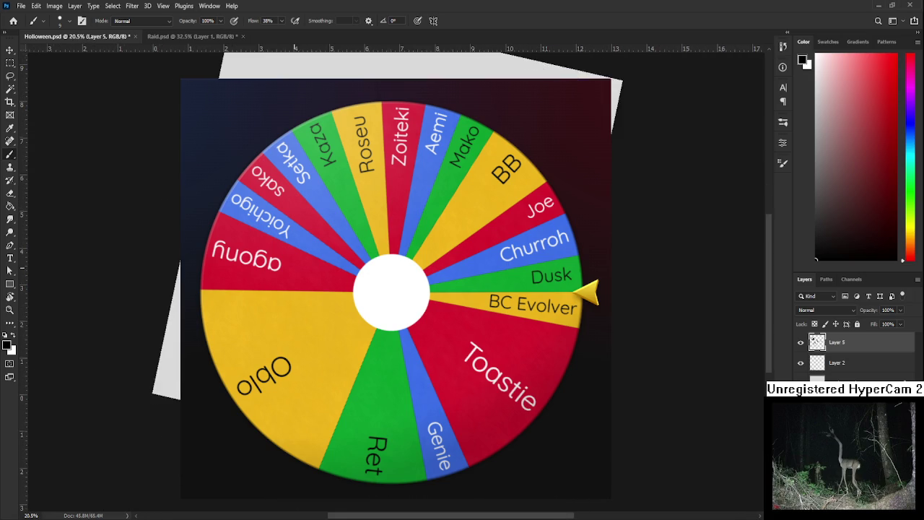
pyautogui.press('Escape')
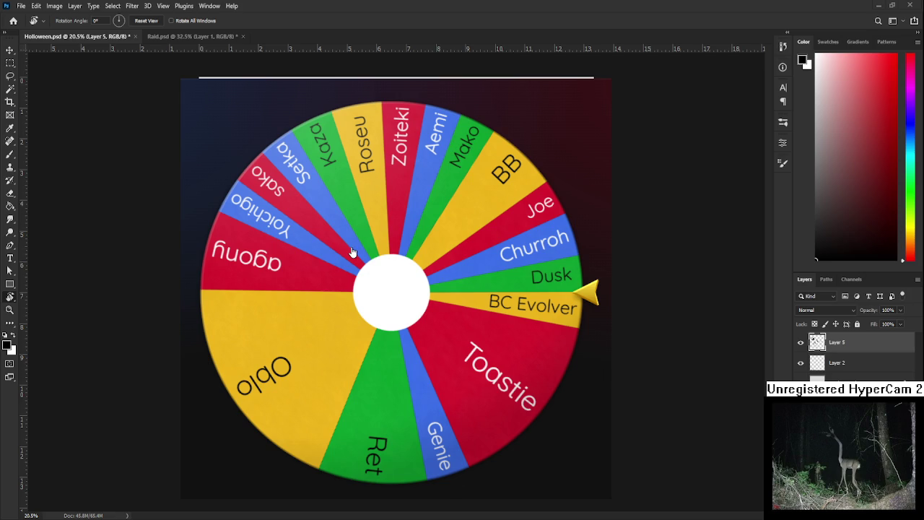
pyautogui.scroll(-1, 353, 252)
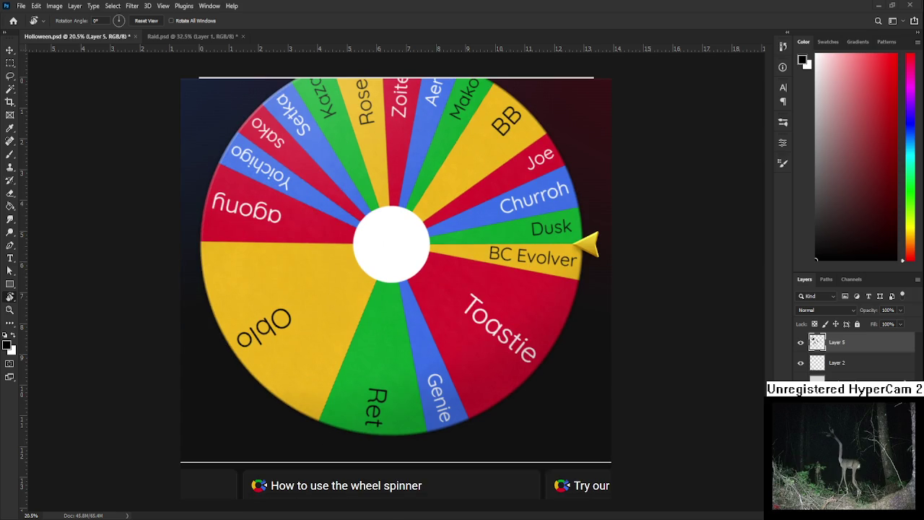
pyautogui.scroll(1, 564, 394)
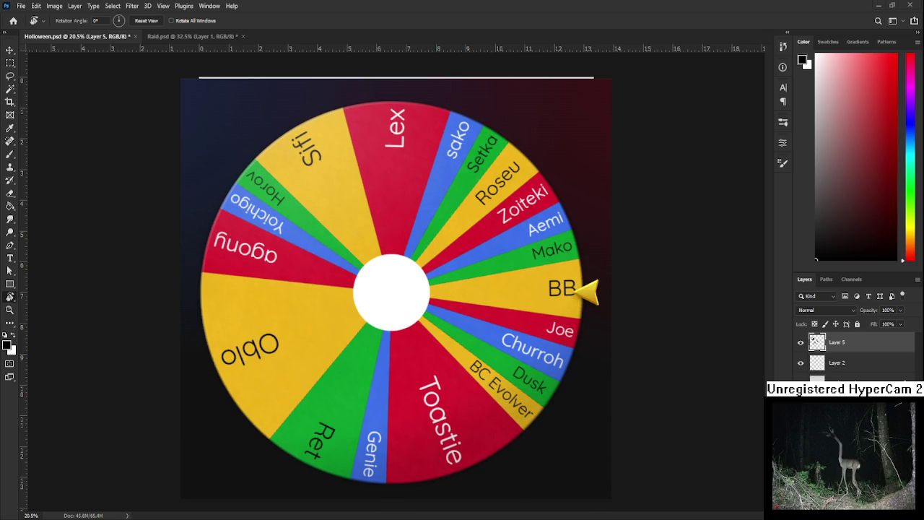
# - Spin the name wheel for a new winner
pyautogui.click(409, 306)
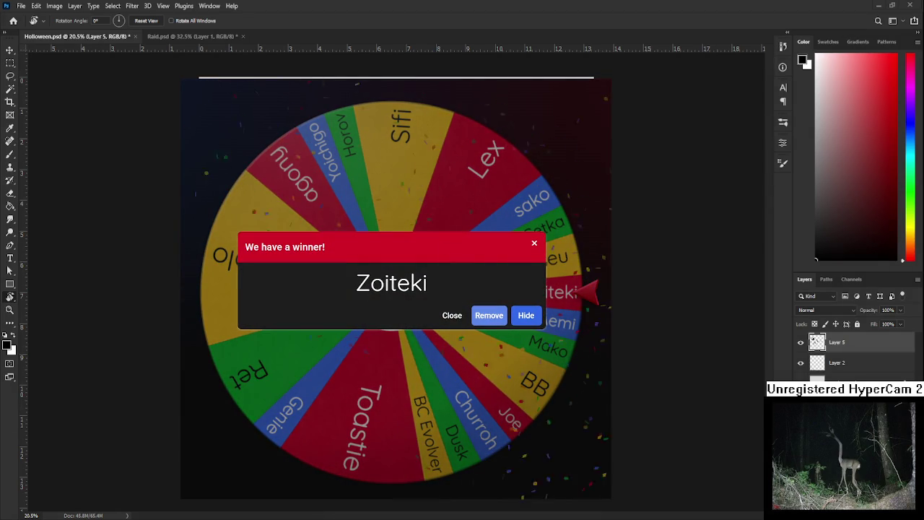
# - Remove the drawn winner from the Wheel of Names and spin the wheel again
pyautogui.scroll(3, 323, 418)
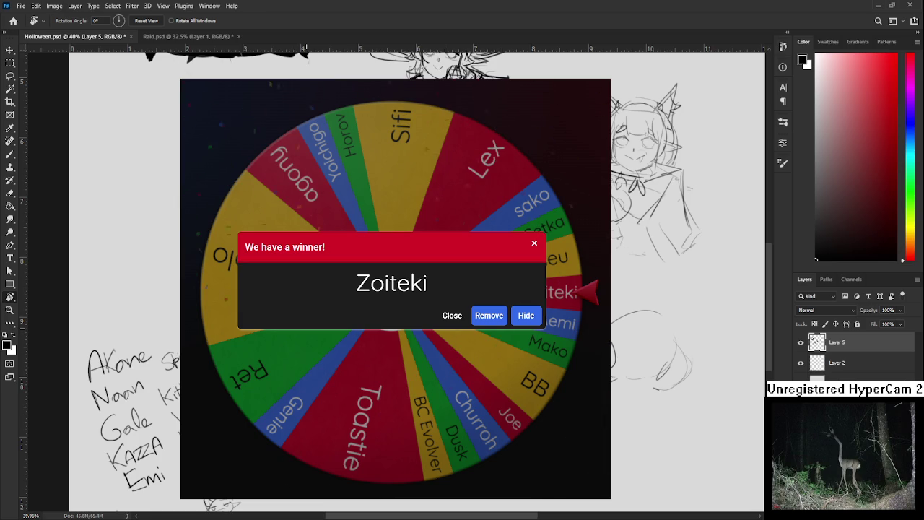
pyautogui.press('b')
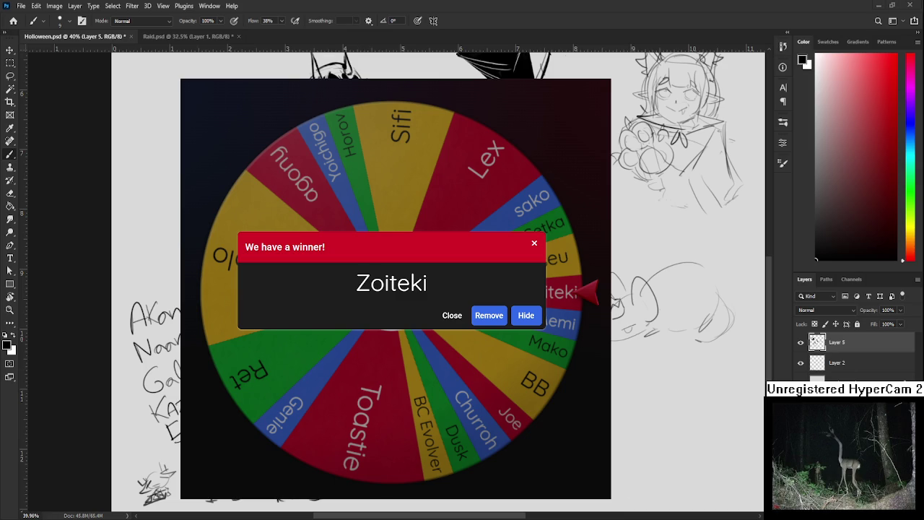
pyautogui.click(490, 315)
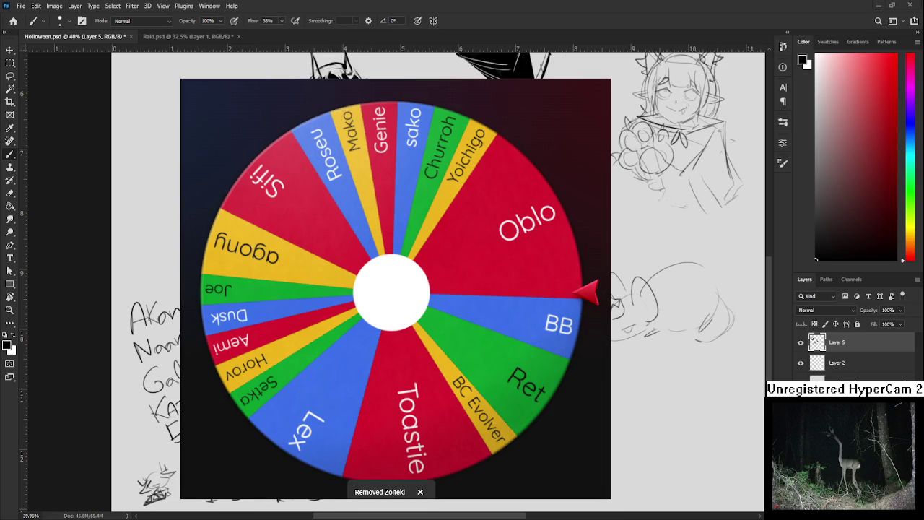
pyautogui.click(402, 298)
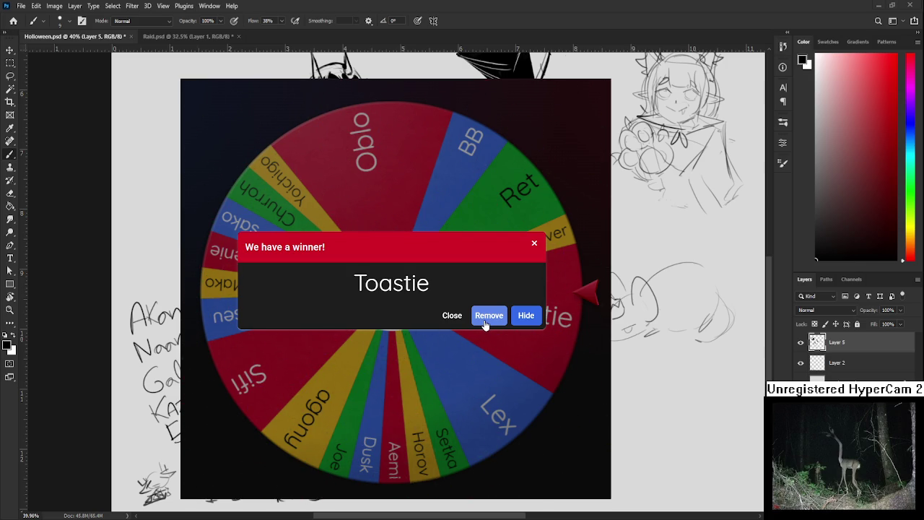
# - Remove the second winner from the wheel, then zoom the Photoshop canvas out over the sheet
pyautogui.click(489, 323)
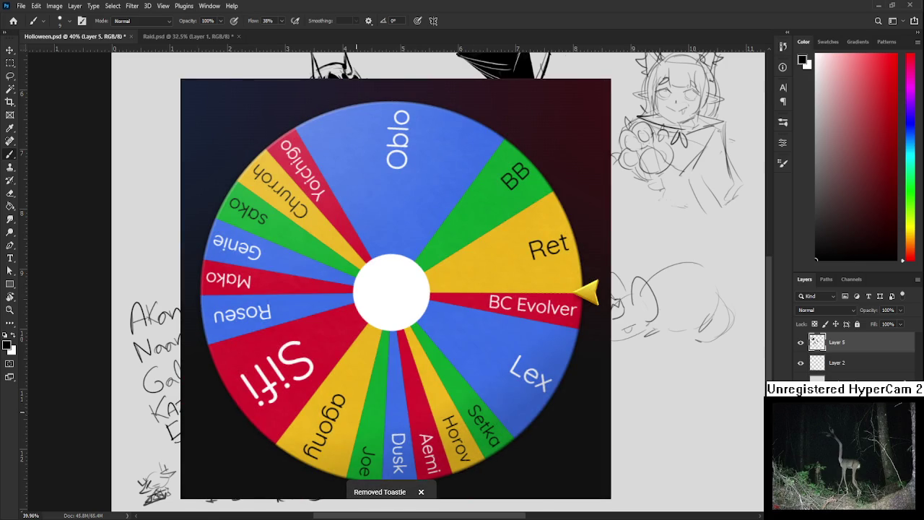
pyautogui.scroll(2, 286, 426)
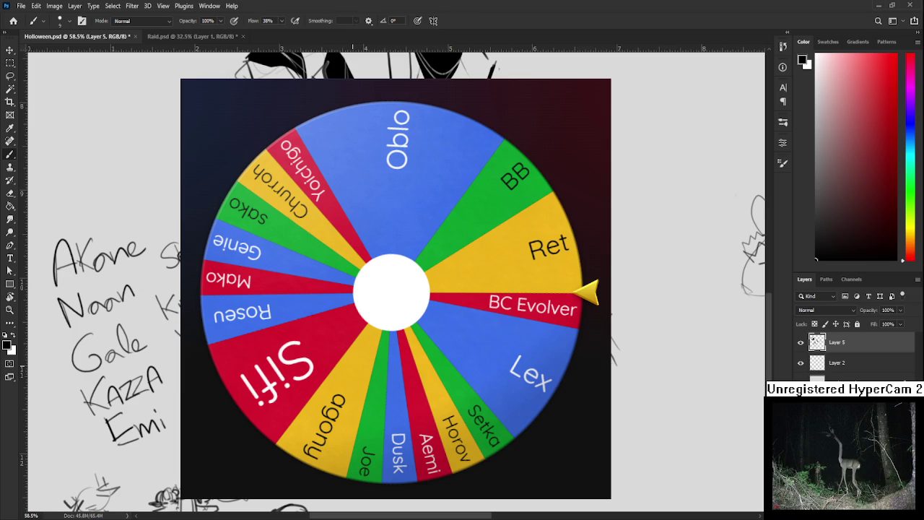
pyautogui.scroll(-3, 355, 382)
pyautogui.scroll(-2, 355, 382)
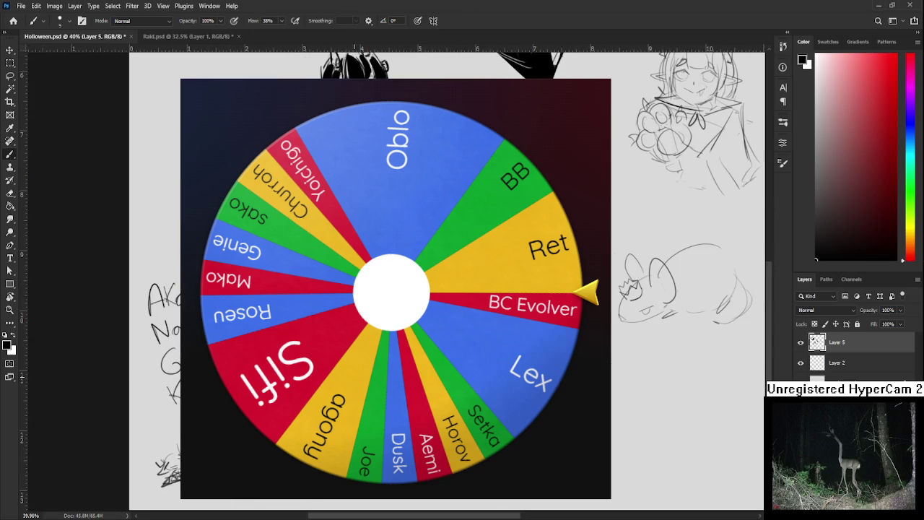
pyautogui.scroll(2, 354, 382)
pyautogui.scroll(2, 354, 382)
pyautogui.scroll(1, 354, 383)
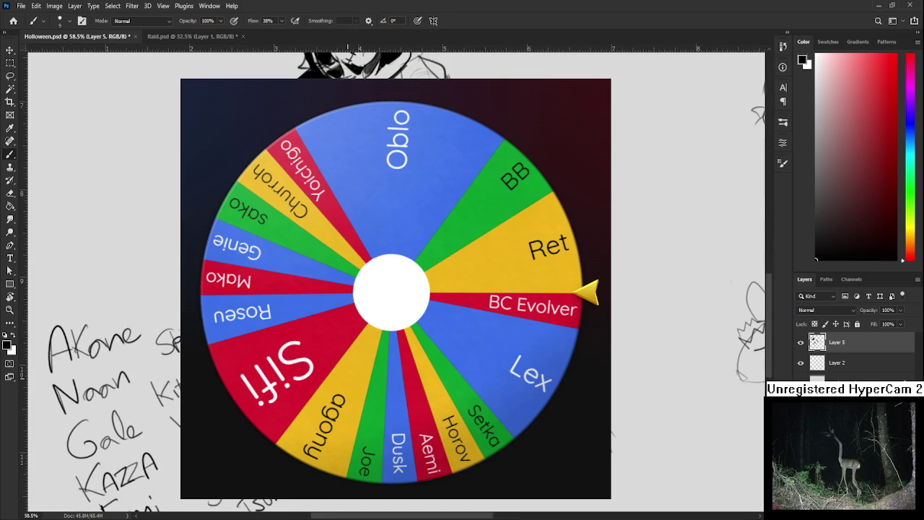
pyautogui.scroll(-2, 354, 382)
pyautogui.scroll(-1, 354, 382)
pyautogui.scroll(-1, 353, 382)
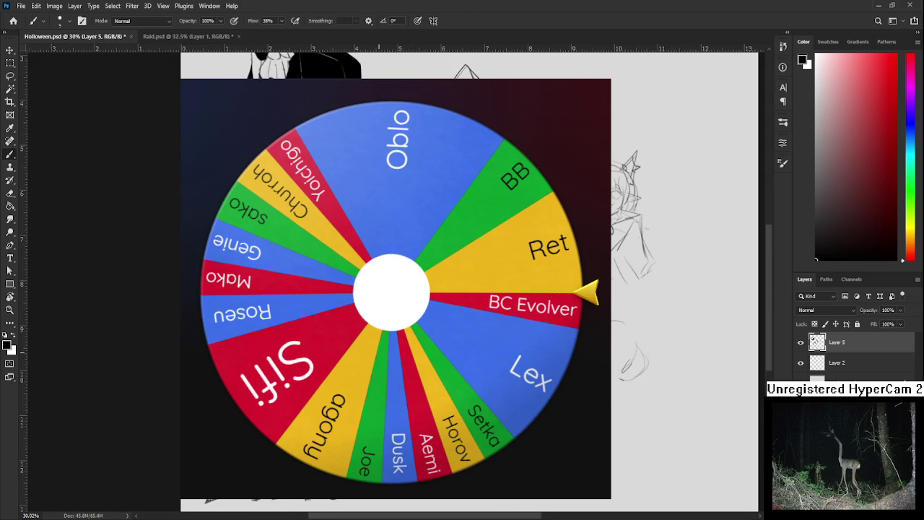
pyautogui.scroll(-2, 433, 288)
pyautogui.hscroll(2, 433, 288)
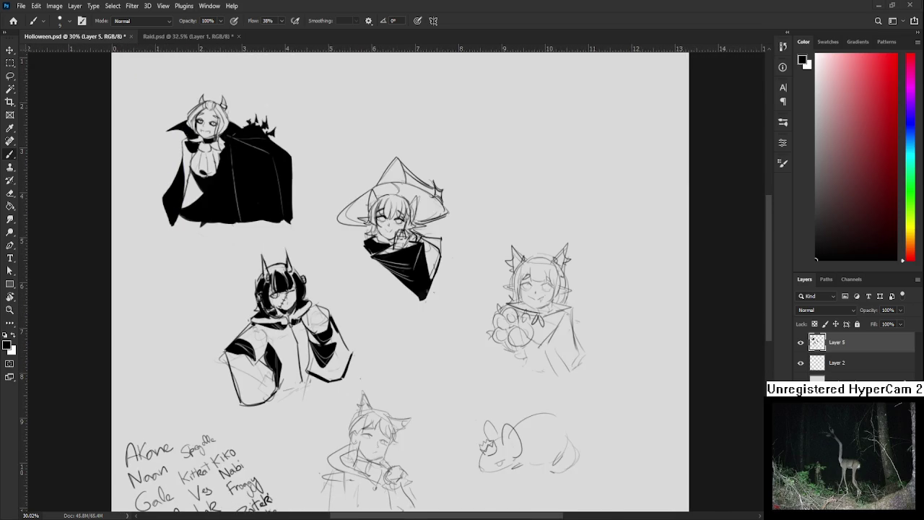
# - Rotate the view to about -22° and redraw the hat detail as nested curved strokes
pyautogui.scroll(3, 386, 417)
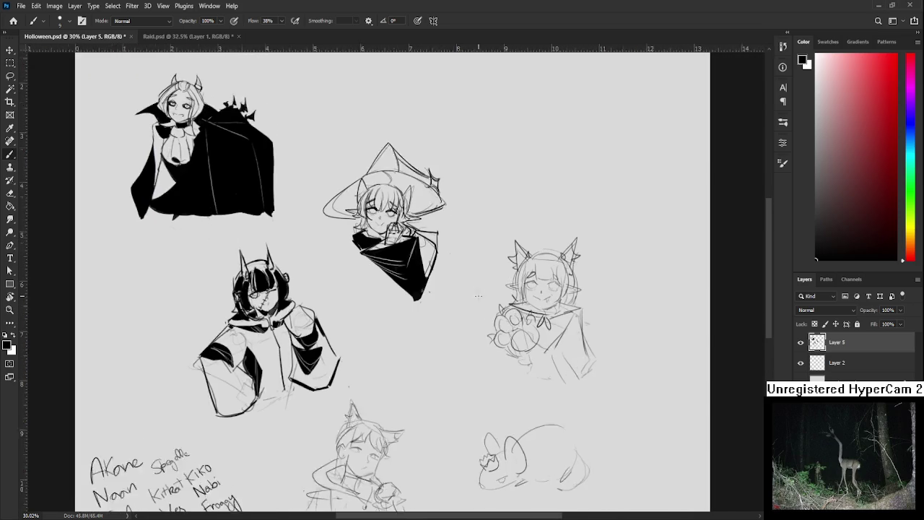
pyautogui.press('r')
pyautogui.moveTo(433, 411); pyautogui.dragTo(387, 417)
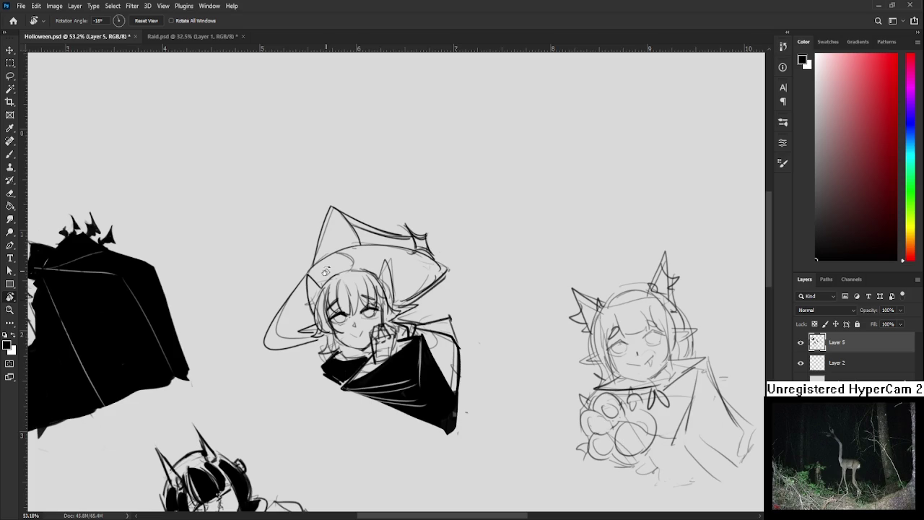
pyautogui.moveTo(341, 321); pyautogui.dragTo(347, 330)
pyautogui.press('e')
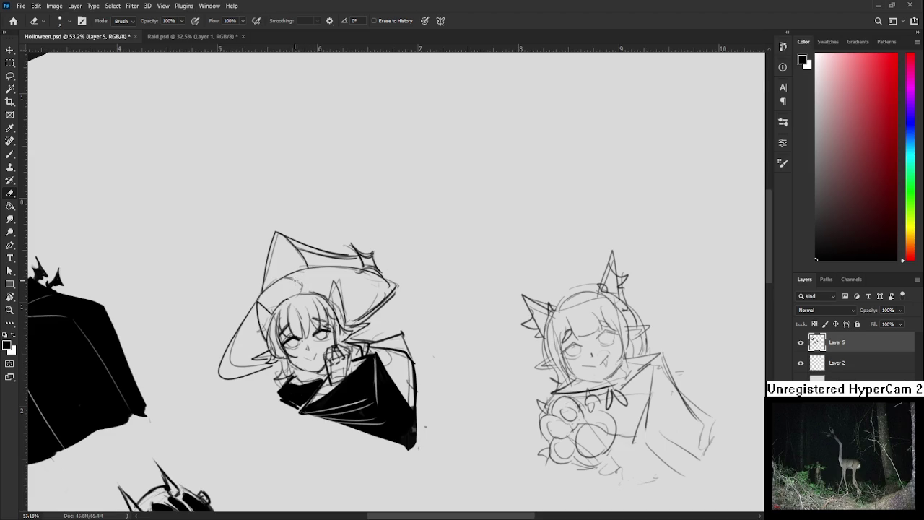
pyautogui.press('b')
pyautogui.moveTo(295, 283); pyautogui.dragTo(275, 293)
pyautogui.hotkey('ctrl', 'z')
pyautogui.moveTo(292, 290); pyautogui.dragTo(277, 298)
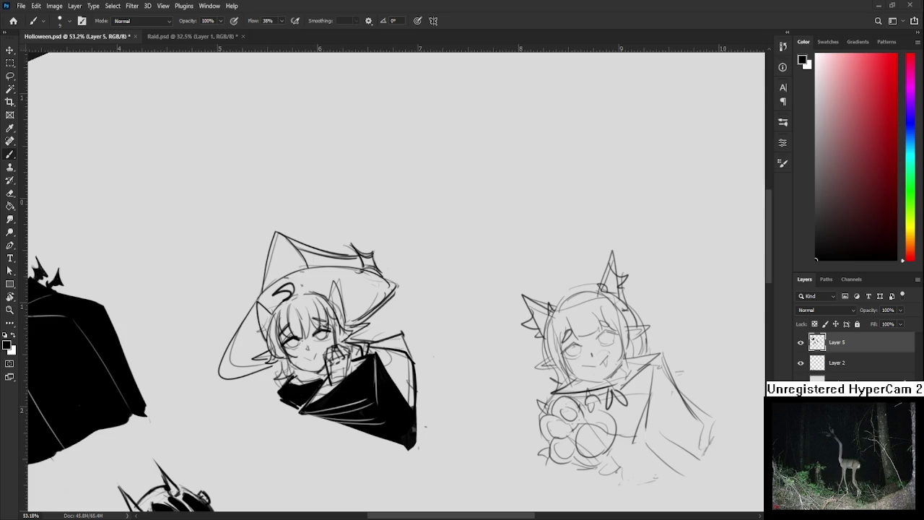
# - Zoom in on the witch's face and darken the right eye's upper lid line
pyautogui.scroll(3, 274, 269)
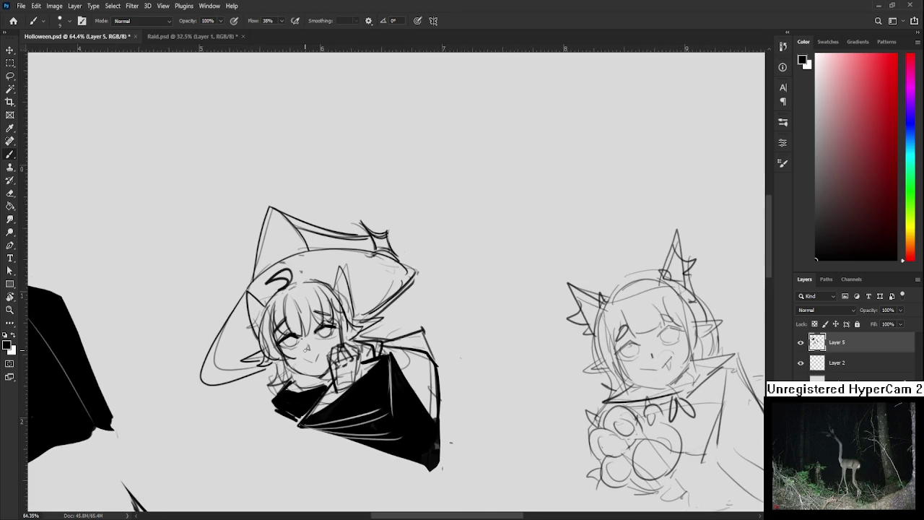
pyautogui.press('e')
pyautogui.press('b')
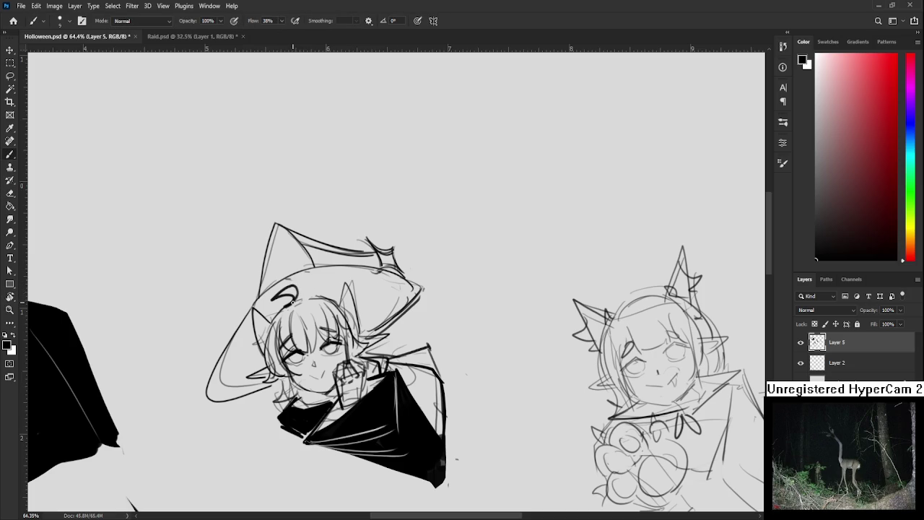
pyautogui.scroll(-5, 298, 321)
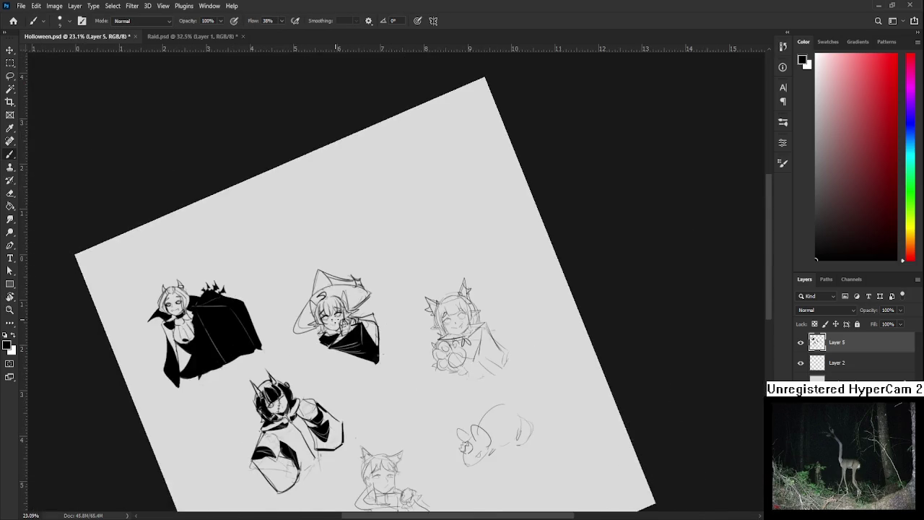
pyautogui.scroll(2, 315, 304)
pyautogui.scroll(1, 315, 304)
pyautogui.scroll(1, 316, 304)
pyautogui.scroll(1, 315, 303)
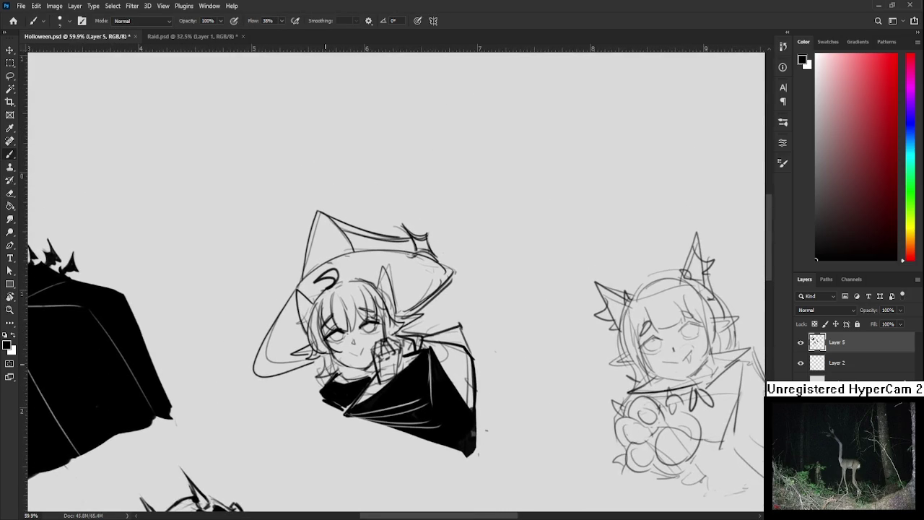
pyautogui.scroll(1, 328, 296)
pyautogui.scroll(1, 328, 296)
pyautogui.scroll(1, 328, 296)
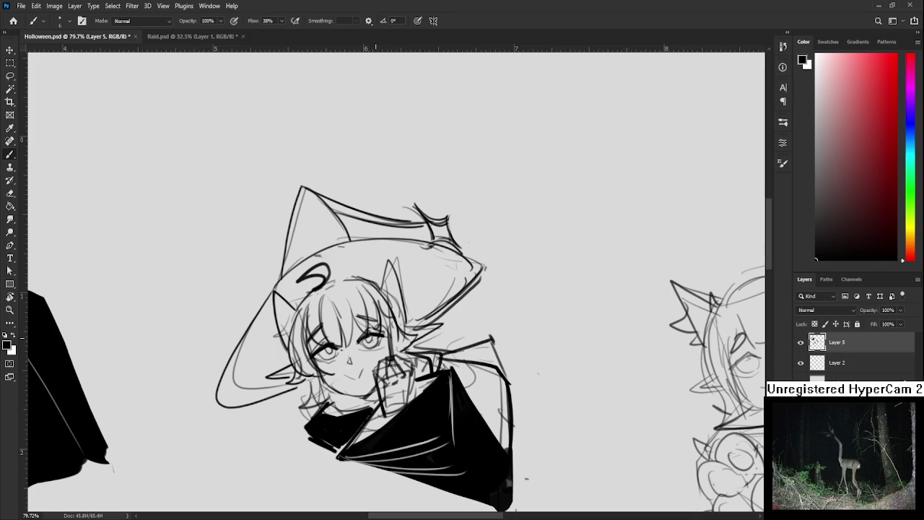
pyautogui.scroll(-1, 330, 348)
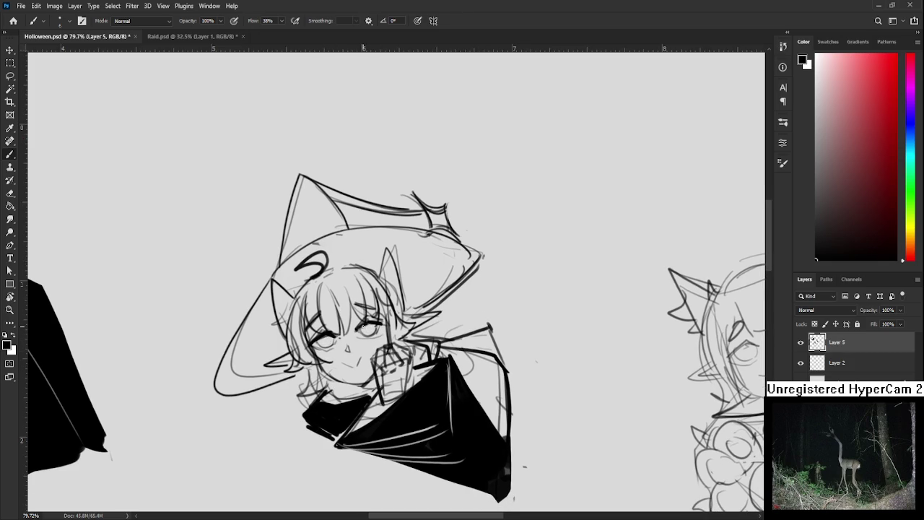
pyautogui.moveTo(363, 325); pyautogui.dragTo(361, 354)
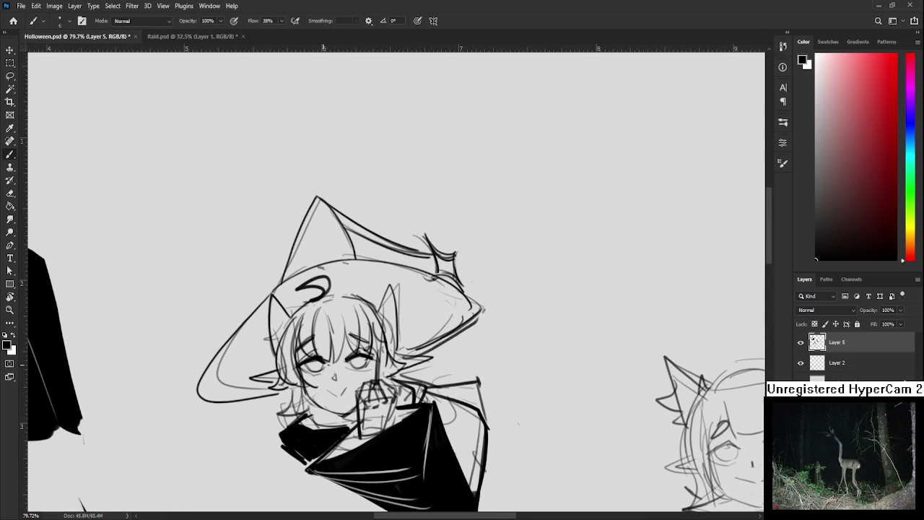
# - Recentre the view on the face, toggling between Eraser and Brush for cleanup
pyautogui.moveTo(330, 364); pyautogui.dragTo(309, 370)
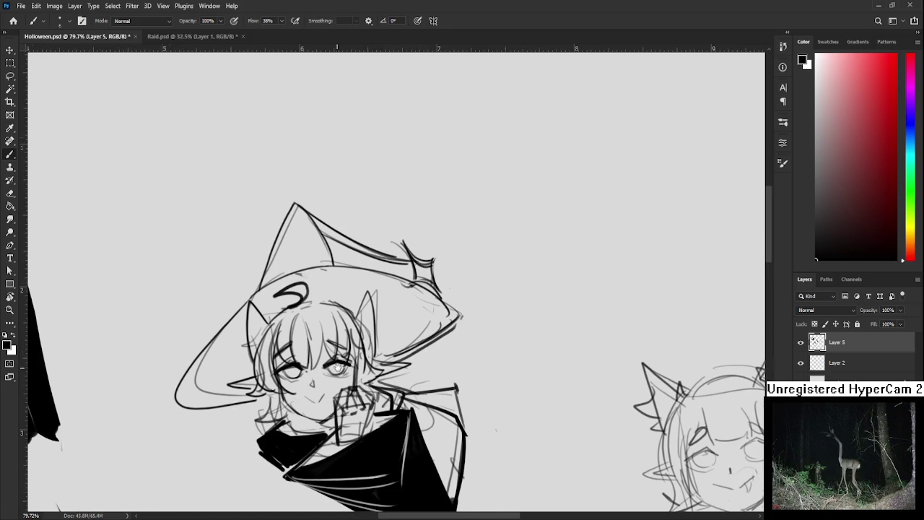
pyautogui.moveTo(339, 368); pyautogui.dragTo(351, 357)
pyautogui.press('e')
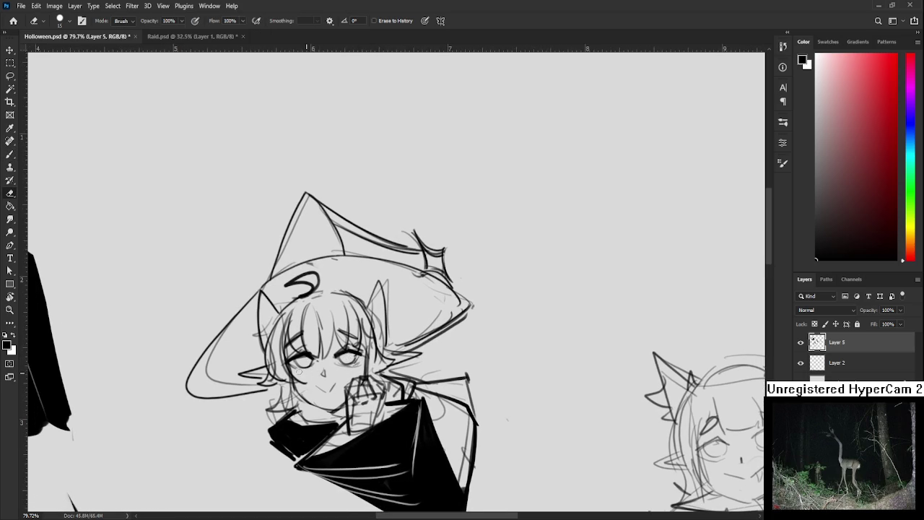
pyautogui.press('b')
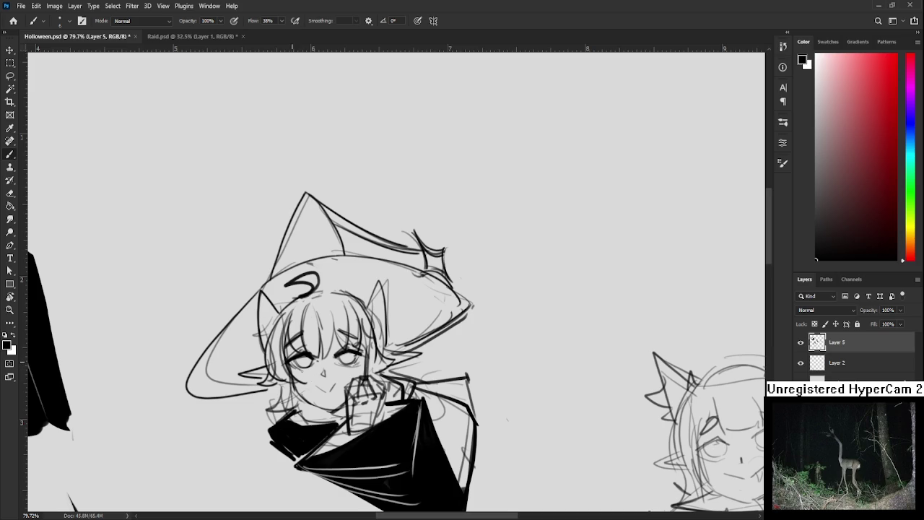
pyautogui.moveTo(338, 360)
pyautogui.mouseDown()
pyautogui.moveTo(354, 357)
pyautogui.moveTo(350, 370)
pyautogui.mouseUp()
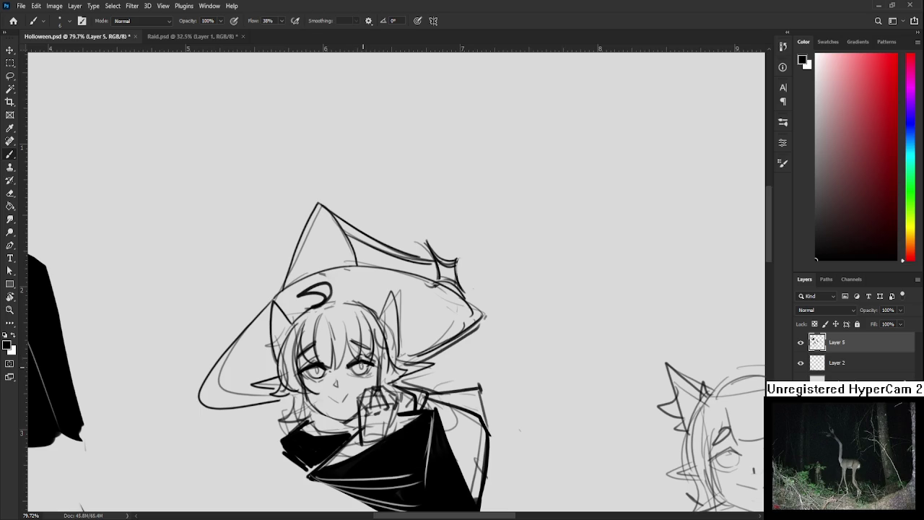
# - Paint the left eye's iris dark and erase a white highlight into it
pyautogui.scroll(-2, 372, 355)
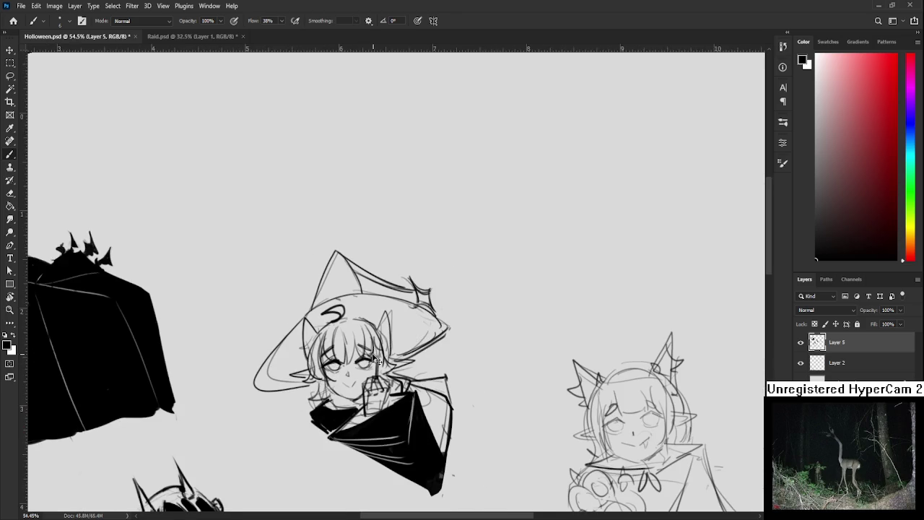
pyautogui.scroll(2, 372, 354)
pyautogui.scroll(-3, 373, 357)
pyautogui.scroll(-2, 372, 357)
pyautogui.scroll(3, 361, 352)
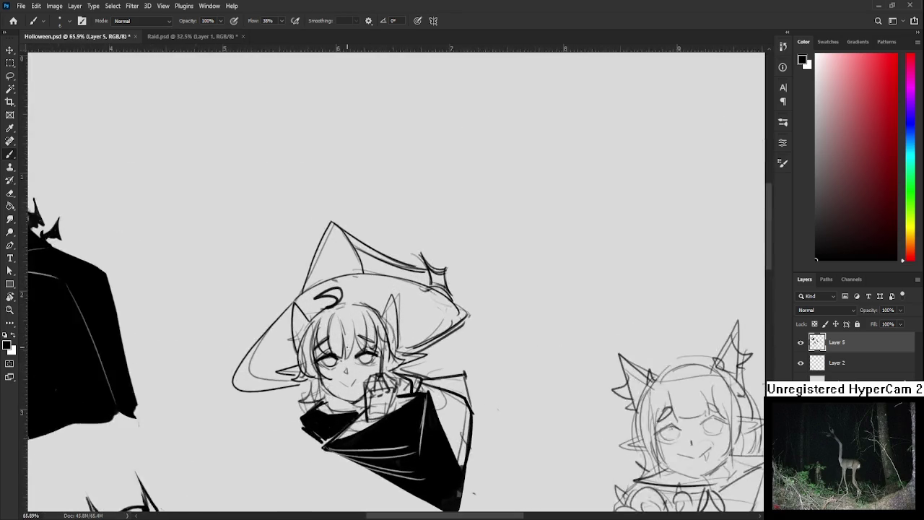
pyautogui.scroll(2, 341, 348)
pyautogui.moveTo(316, 368); pyautogui.dragTo(381, 369)
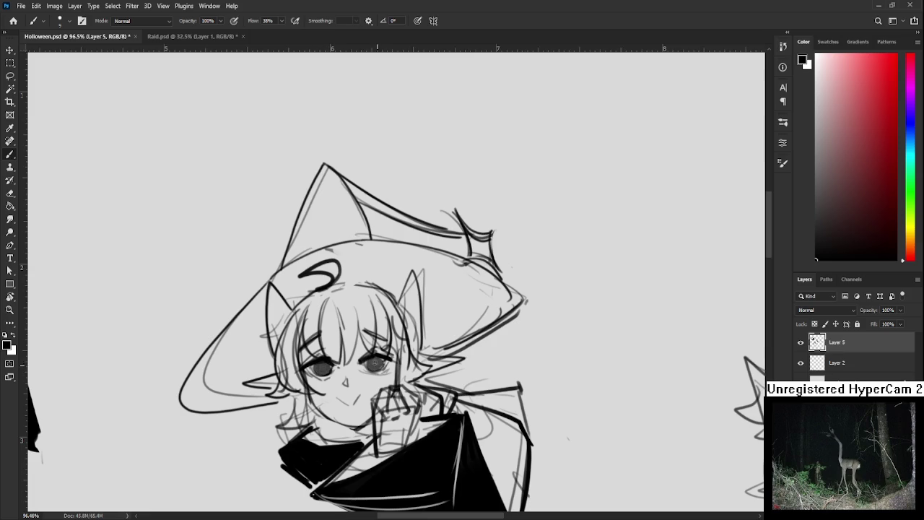
pyautogui.press('e')
pyautogui.moveTo(324, 361)
pyautogui.mouseDown()
pyautogui.moveTo(326, 371)
pyautogui.moveTo(375, 363)
pyautogui.mouseUp()
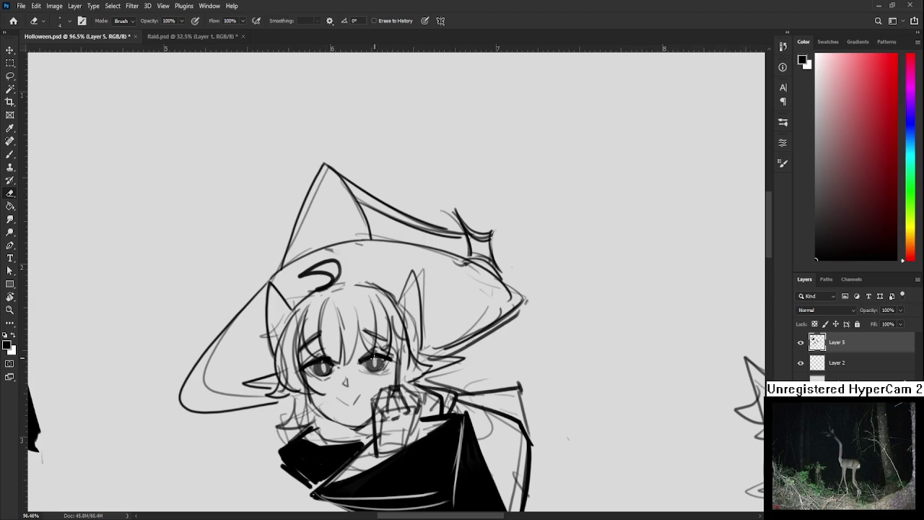
# - Darken the left iris and fill out the right eye's iris with the Brush
pyautogui.press('b')
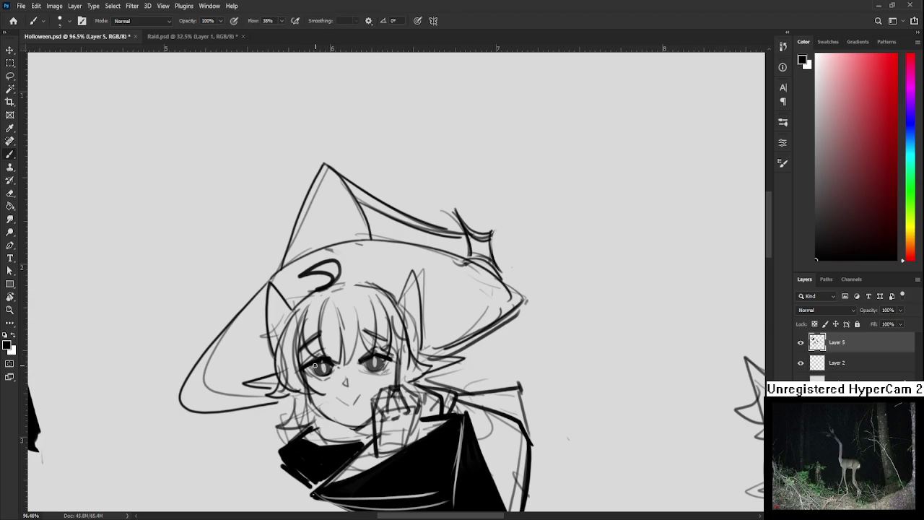
pyautogui.moveTo(315, 365); pyautogui.dragTo(323, 369)
pyautogui.moveTo(365, 363); pyautogui.dragTo(383, 364)
# - Draw a short stroke beside the mouth, undo it to redo, then straighten the view
pyautogui.scroll(-2, 300, 392)
pyautogui.scroll(3, 300, 391)
pyautogui.press('l')
pyautogui.moveTo(337, 394)
pyautogui.mouseDown()
pyautogui.moveTo(376, 419)
pyautogui.moveTo(386, 407)
pyautogui.mouseUp()
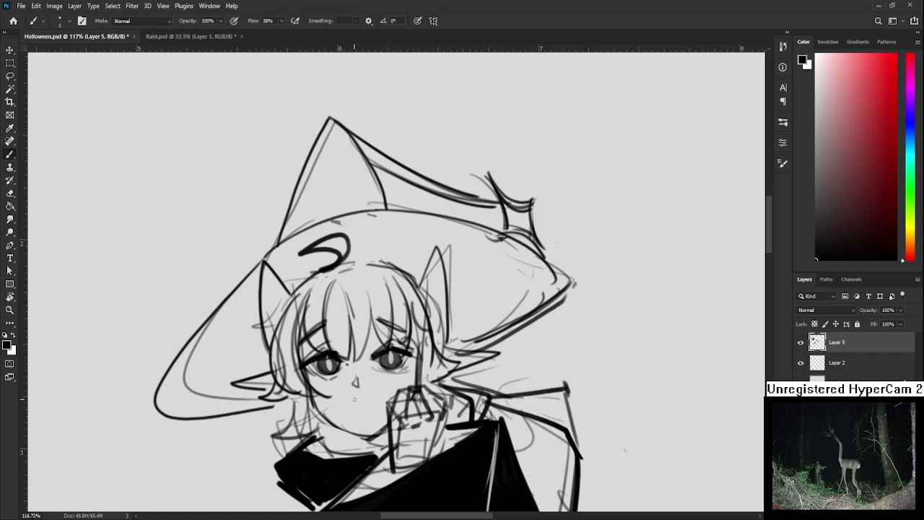
pyautogui.moveTo(373, 389); pyautogui.dragTo(368, 405)
pyautogui.hotkey('ctrl', 'z')
pyautogui.scroll(-5, 361, 325)
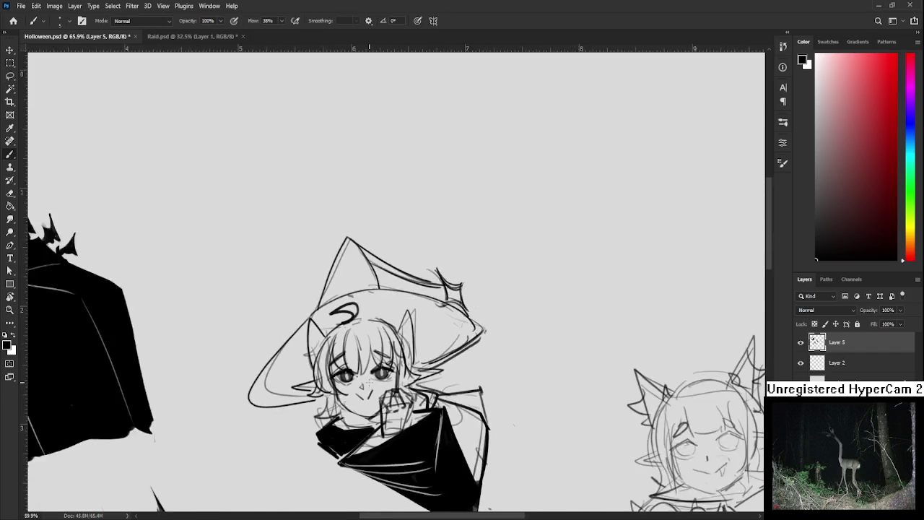
pyautogui.press('r')
pyautogui.moveTo(505, 217); pyautogui.dragTo(520, 239)
pyautogui.moveTo(405, 217); pyautogui.dragTo(375, 303)
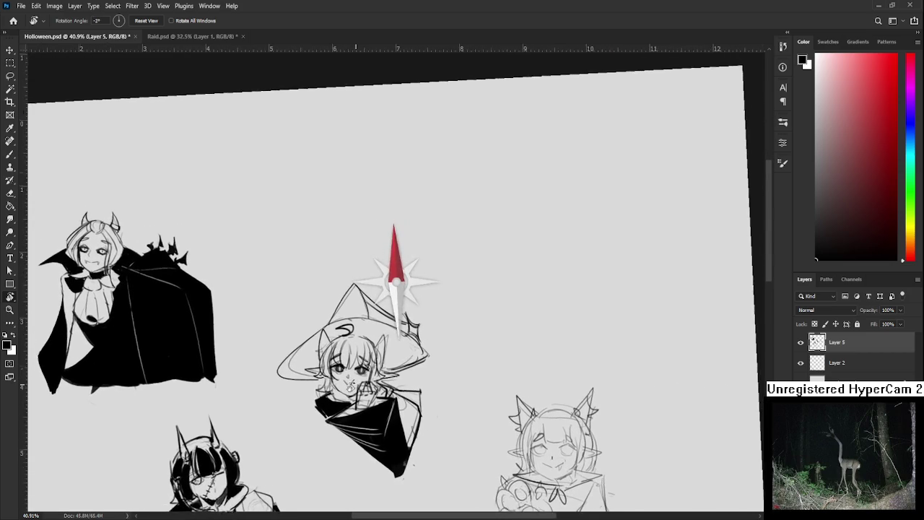
# - Zoom in and redraw the small ear at the hat brim
pyautogui.scroll(1, 355, 326)
pyautogui.scroll(1, 355, 327)
pyautogui.scroll(1, 355, 326)
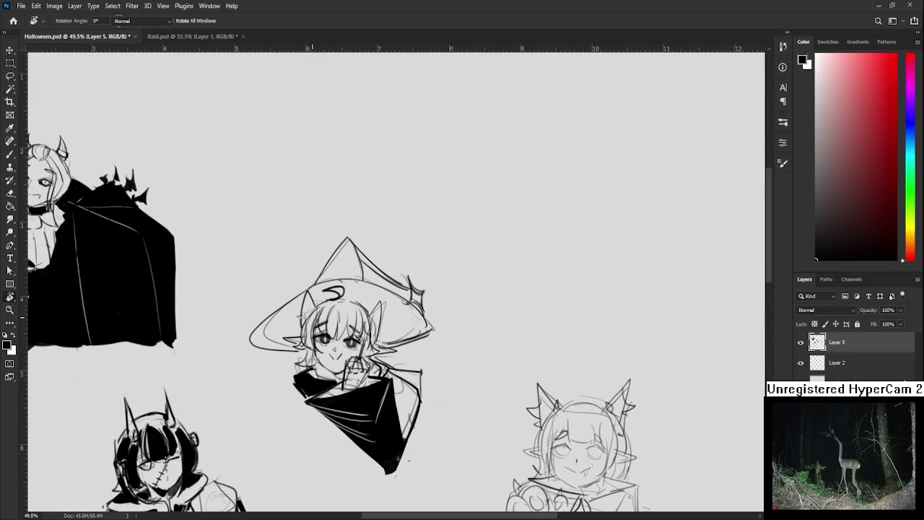
pyautogui.press('b')
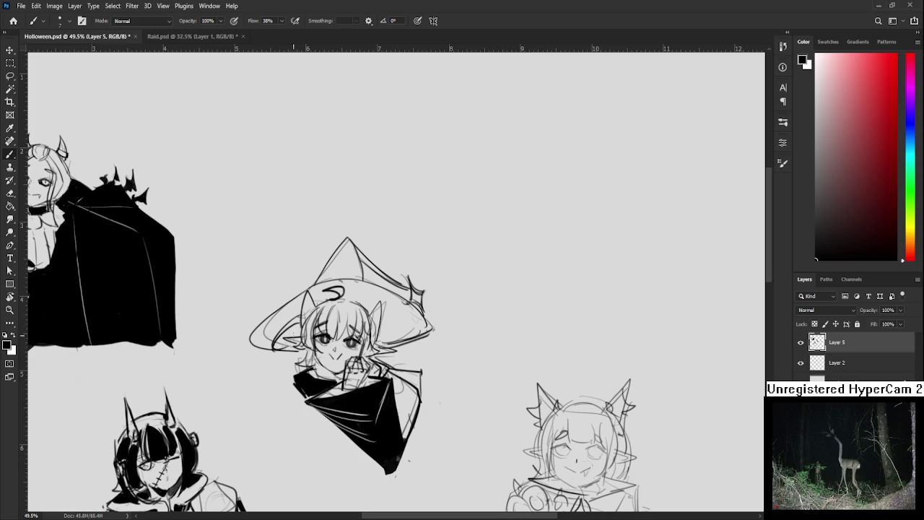
pyautogui.moveTo(278, 341); pyautogui.dragTo(302, 336)
# - Rotate the view and fill the hair shadow left of the face black
pyautogui.press('r')
pyautogui.moveTo(297, 334); pyautogui.dragTo(390, 393)
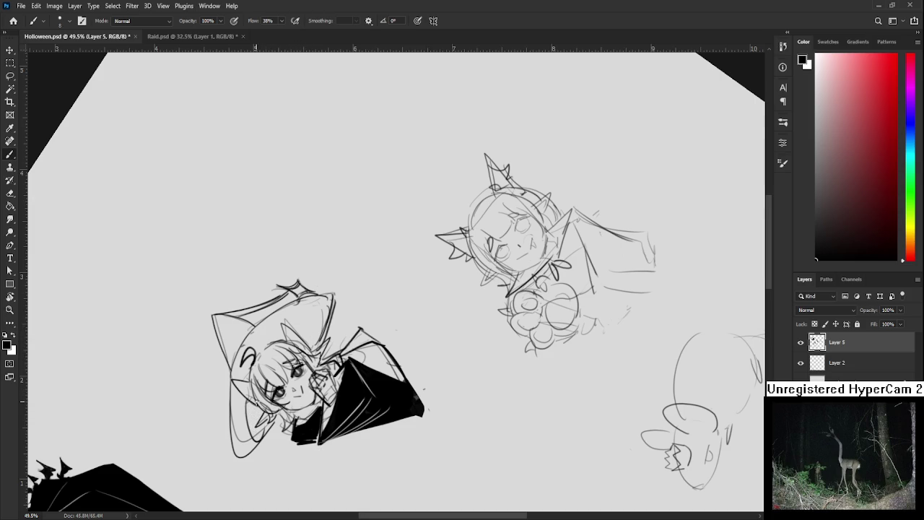
pyautogui.moveTo(250, 407)
pyautogui.mouseDown()
pyautogui.moveTo(252, 438)
pyautogui.moveTo(265, 437)
pyautogui.moveTo(268, 422)
pyautogui.moveTo(248, 446)
pyautogui.mouseUp()
pyautogui.press(']')
pyautogui.moveTo(287, 363)
pyautogui.mouseDown()
pyautogui.moveTo(312, 350)
pyautogui.moveTo(283, 369)
pyautogui.moveTo(294, 368)
pyautogui.mouseUp()
pyautogui.hotkey('ctrl', 'z')
pyautogui.hotkey('ctrl', 'z')
pyautogui.hotkey('ctrl', 'z')
# - Fill the black shadow beside the face near the ear, then zoom out and turn the canvas
pyautogui.press('r')
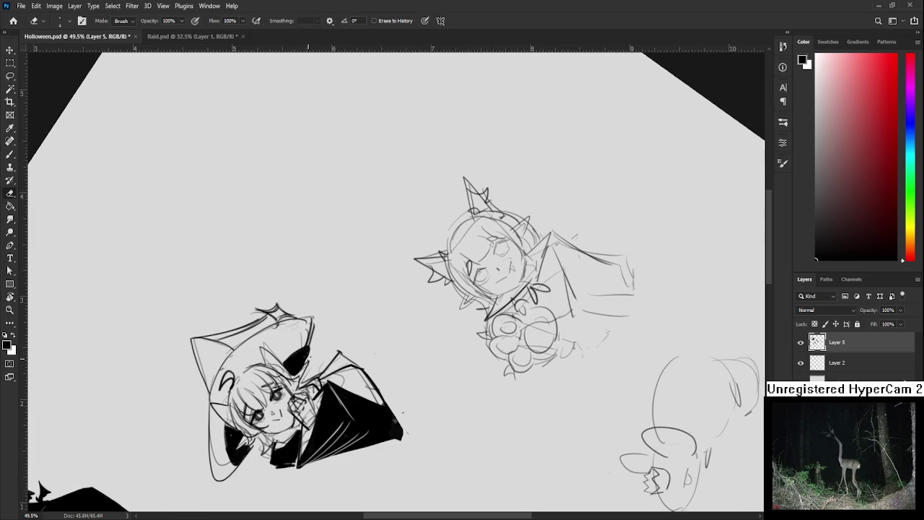
pyautogui.moveTo(350, 319)
pyautogui.mouseDown()
pyautogui.moveTo(304, 289)
pyautogui.moveTo(353, 427)
pyautogui.mouseUp()
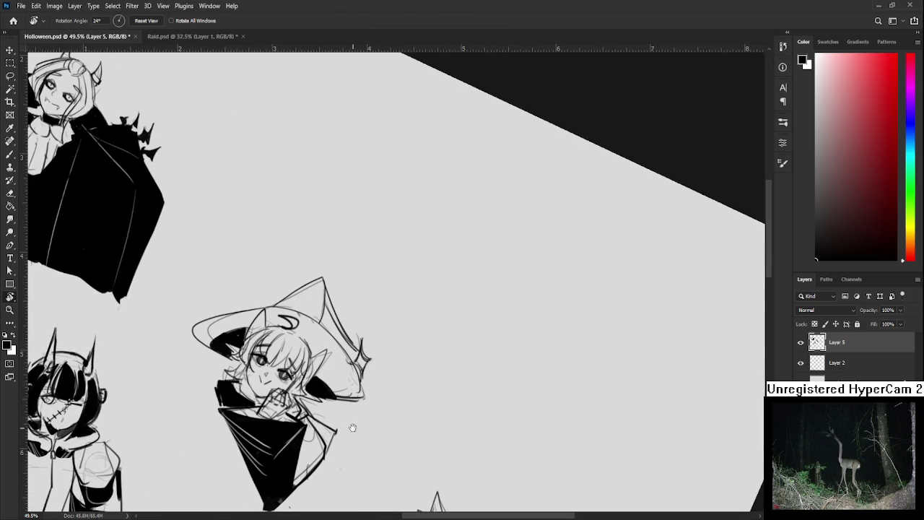
pyautogui.moveTo(315, 374)
pyautogui.mouseDown()
pyautogui.moveTo(335, 400)
pyautogui.moveTo(318, 383)
pyautogui.moveTo(317, 391)
pyautogui.moveTo(318, 370)
pyautogui.moveTo(333, 396)
pyautogui.mouseUp()
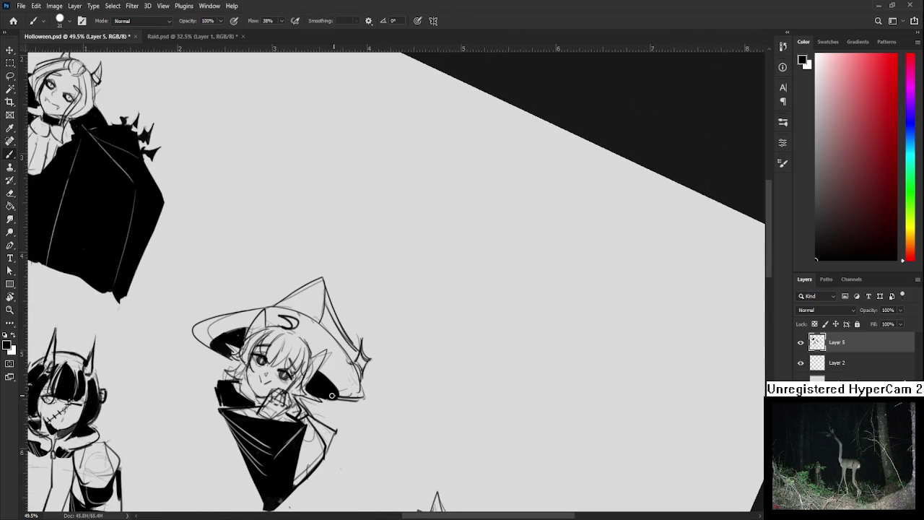
pyautogui.press('e')
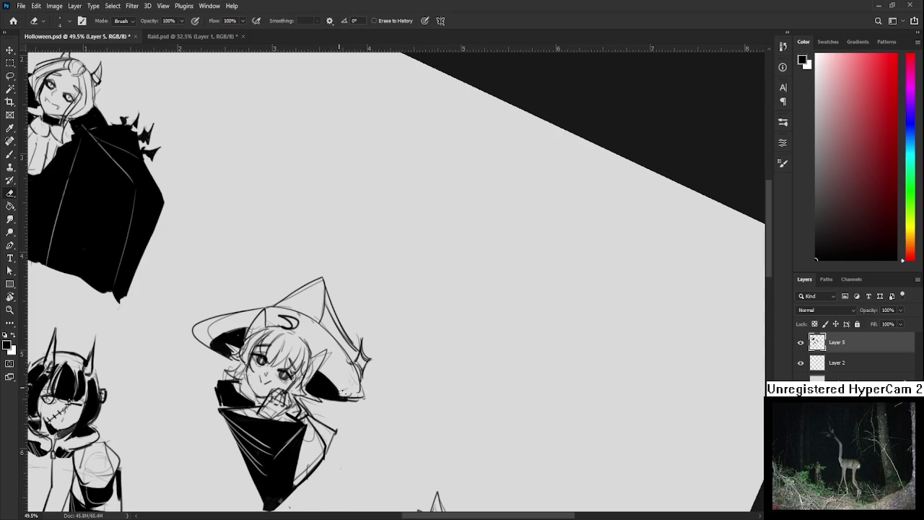
pyautogui.press('r')
pyautogui.scroll(-1, 345, 388)
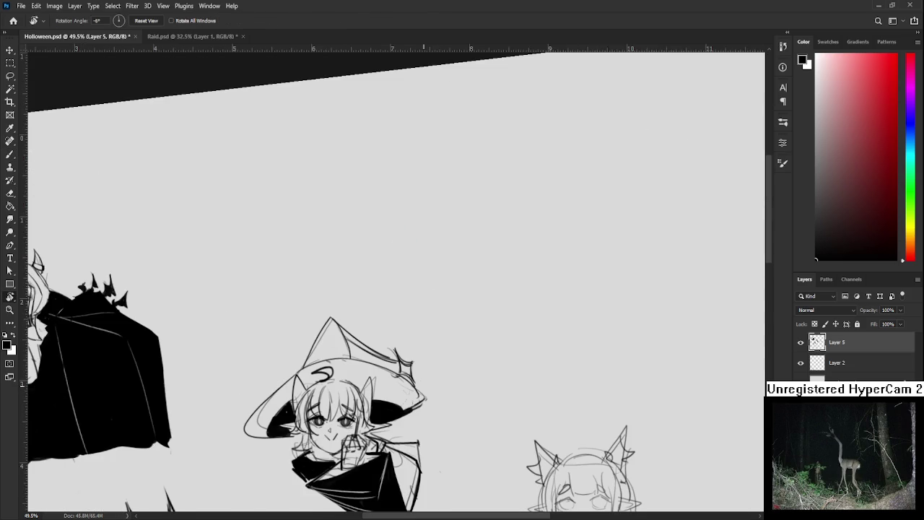
pyautogui.scroll(-1, 345, 361)
pyautogui.scroll(-2, 357, 311)
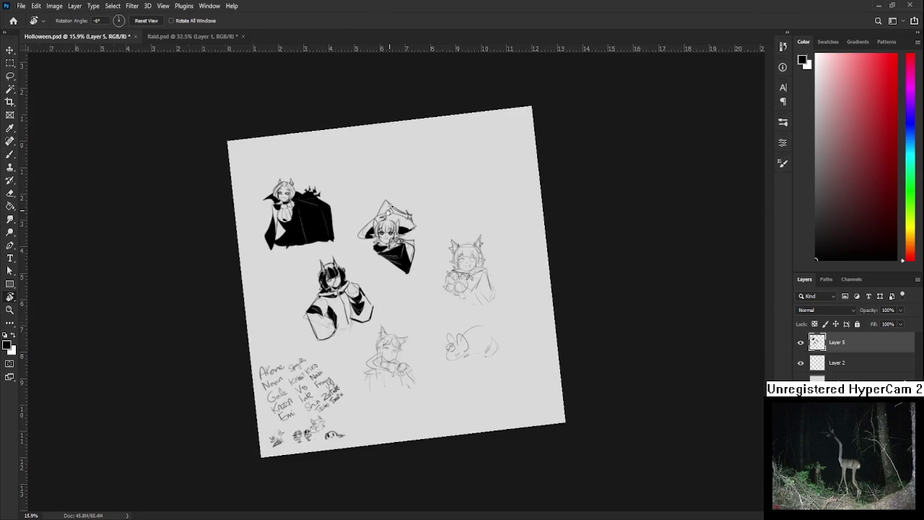
pyautogui.scroll(4, 390, 211)
pyautogui.moveTo(389, 210)
pyautogui.mouseDown()
pyautogui.moveTo(426, 269)
pyautogui.moveTo(354, 285)
pyautogui.moveTo(339, 310)
pyautogui.mouseUp()
# - Shrink the brush to a fine tip and fill in the ear's inner edge
pyautogui.scroll(2, 353, 286)
pyautogui.press('b')
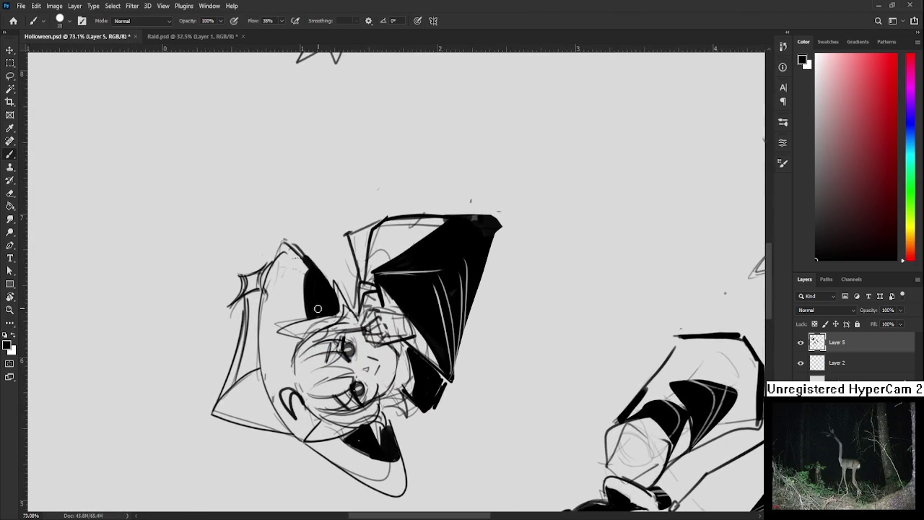
pyautogui.press('[')
pyautogui.press('[')
pyautogui.press('[')
pyautogui.moveTo(307, 270)
pyautogui.mouseDown()
pyautogui.moveTo(302, 317)
pyautogui.moveTo(308, 269)
pyautogui.mouseUp()
# - Erase stray sketch lines on both sides of the hair and redraw the right-side line
pyautogui.press('e')
pyautogui.moveTo(307, 318); pyautogui.dragTo(474, 437)
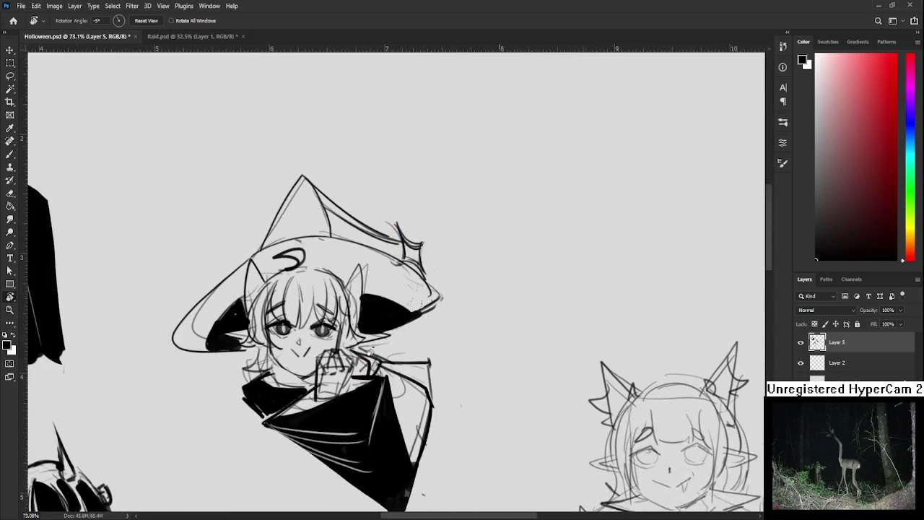
pyautogui.moveTo(374, 325); pyautogui.dragTo(385, 336)
pyautogui.press('b')
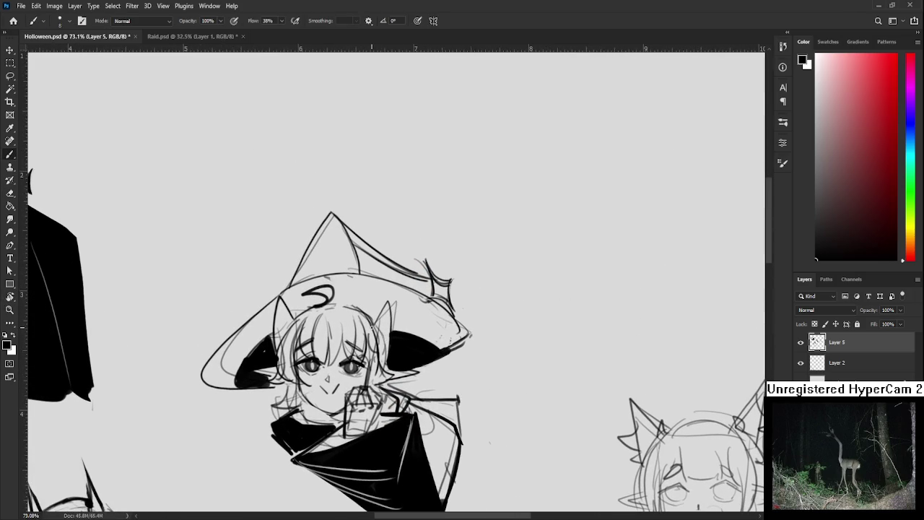
pyautogui.moveTo(373, 325)
pyautogui.mouseDown()
pyautogui.moveTo(383, 361)
pyautogui.moveTo(426, 336)
pyautogui.mouseUp()
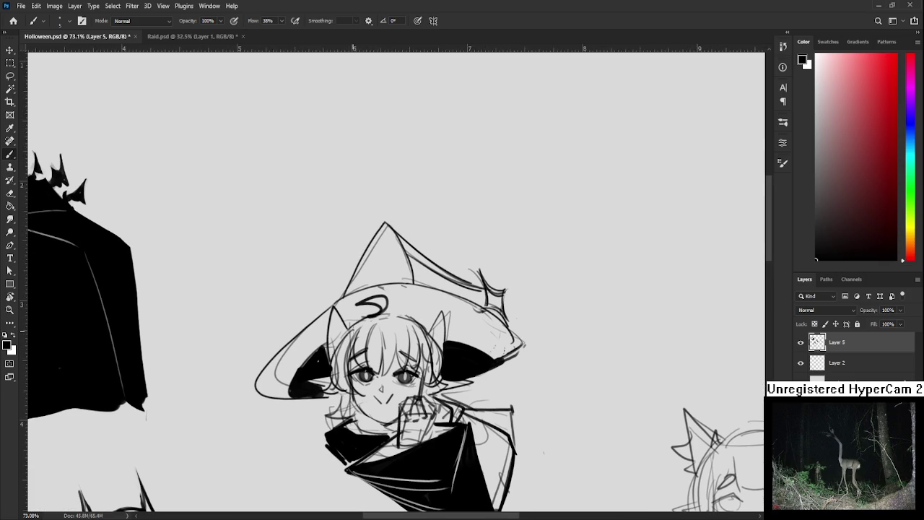
pyautogui.press('e')
pyautogui.moveTo(351, 331); pyautogui.dragTo(335, 371)
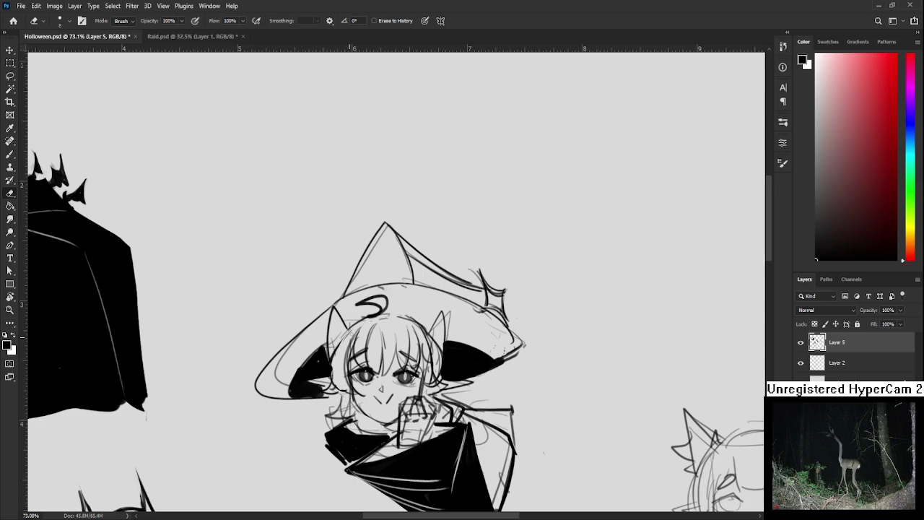
pyautogui.moveTo(353, 333)
pyautogui.mouseDown()
pyautogui.moveTo(358, 360)
pyautogui.moveTo(342, 340)
pyautogui.mouseUp()
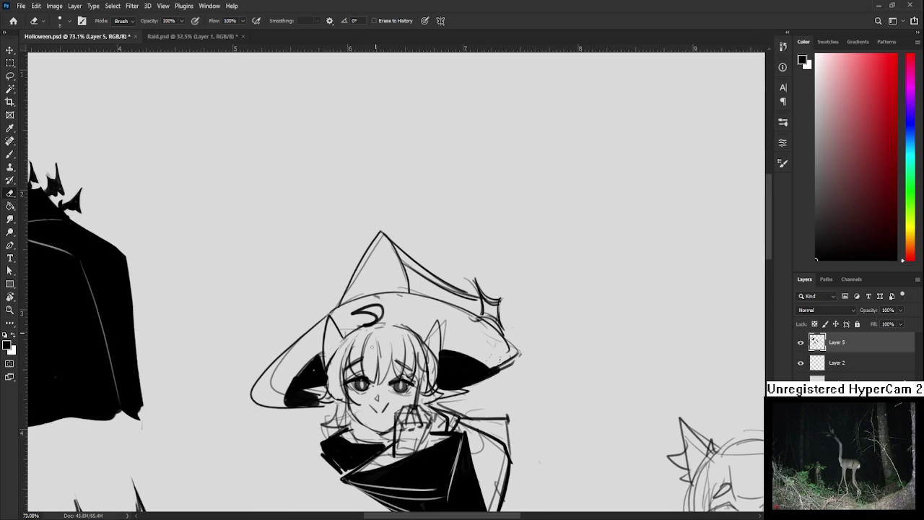
pyautogui.moveTo(393, 335); pyautogui.dragTo(377, 336)
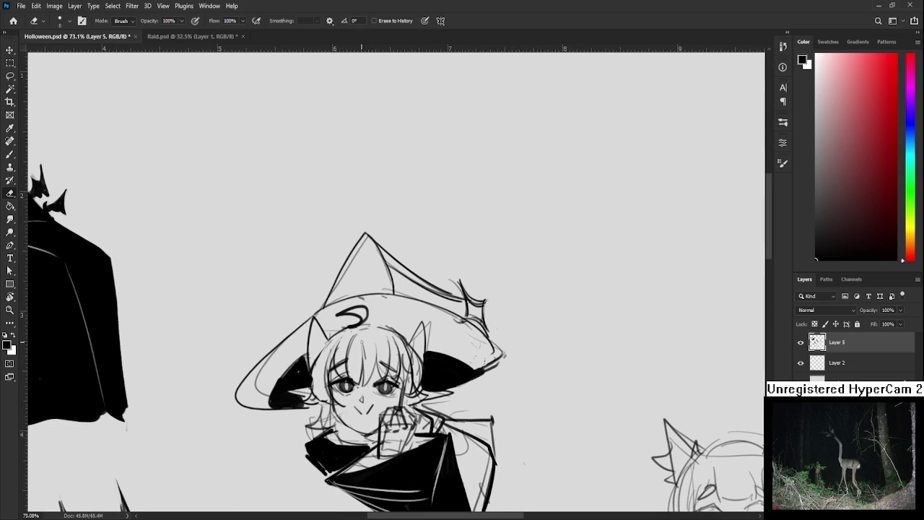
# - Dot freckles under the witch's eye
pyautogui.press('b')
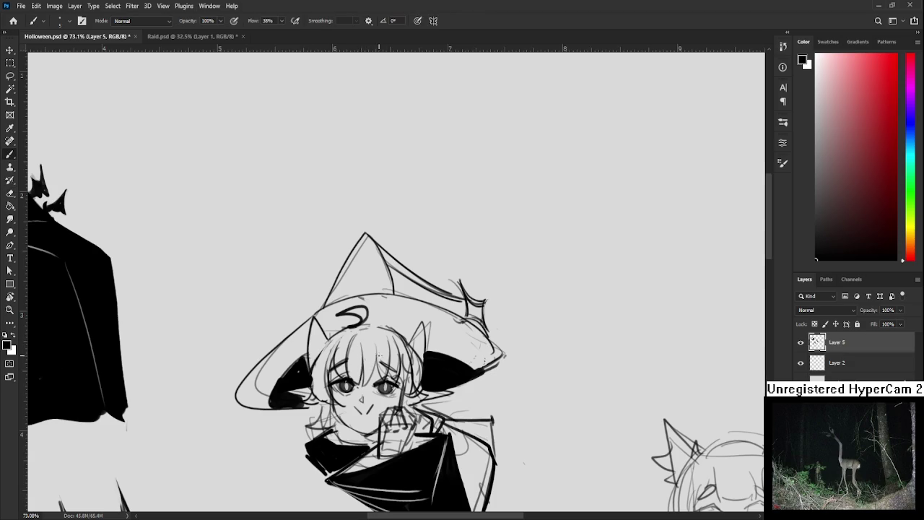
pyautogui.click(374, 365)
pyautogui.press('e')
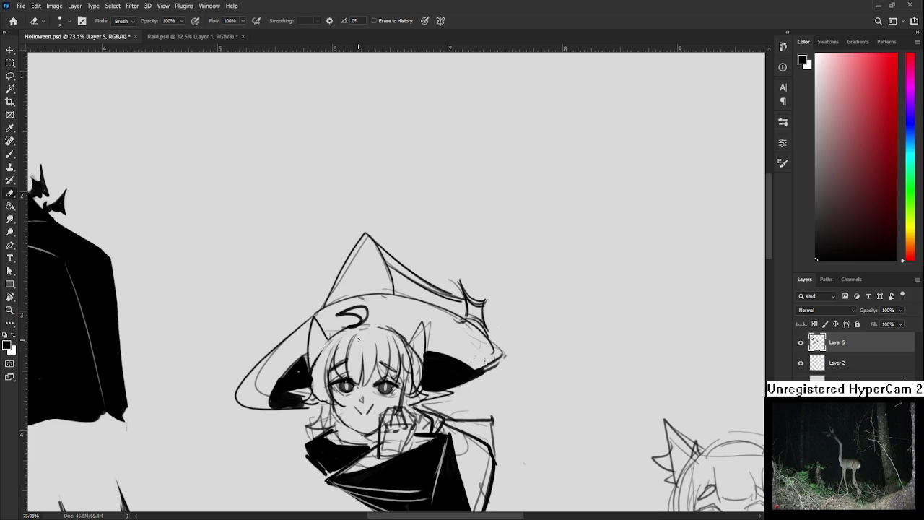
pyautogui.press('b')
# - Try redrawing the hat line darker, undoing each of three attempts
pyautogui.moveTo(388, 311); pyautogui.dragTo(380, 300)
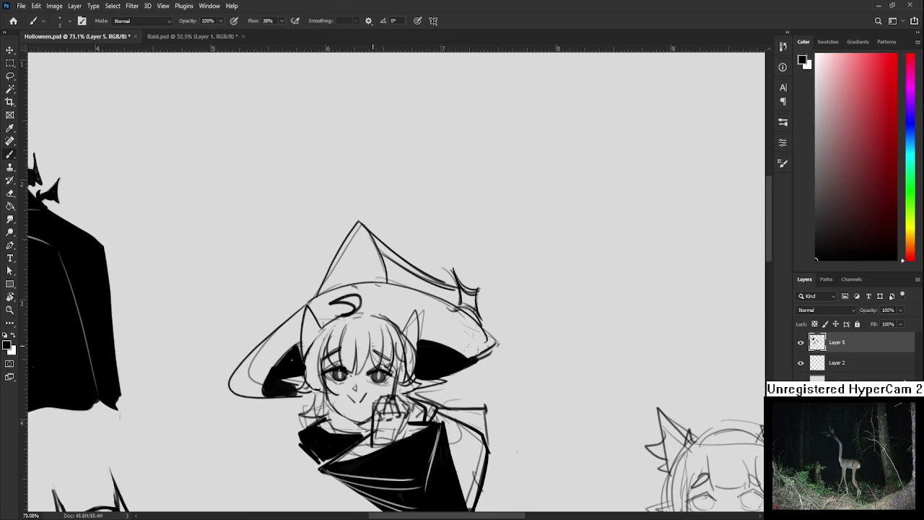
pyautogui.moveTo(381, 337); pyautogui.dragTo(340, 371)
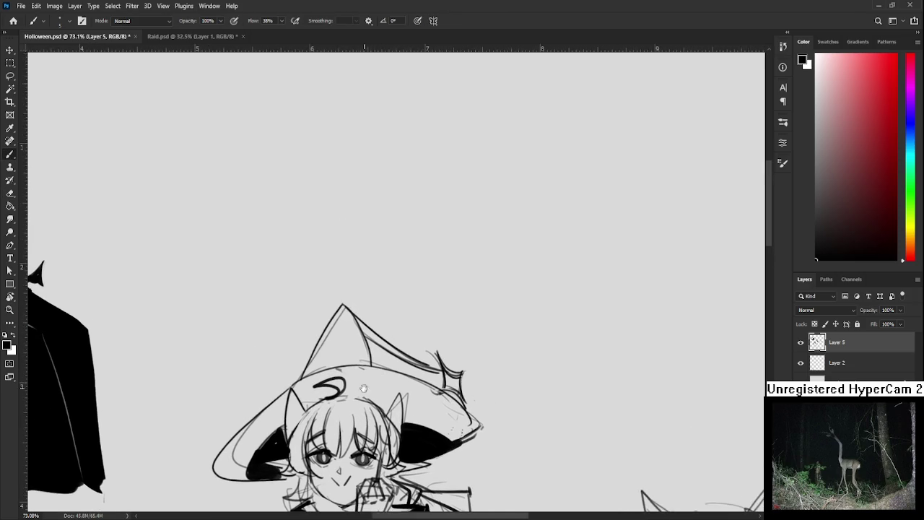
pyautogui.moveTo(312, 317); pyautogui.dragTo(337, 379)
pyautogui.hotkey('ctrl', 'z')
pyautogui.moveTo(313, 317); pyautogui.dragTo(337, 365)
pyautogui.hotkey('ctrl', 'z')
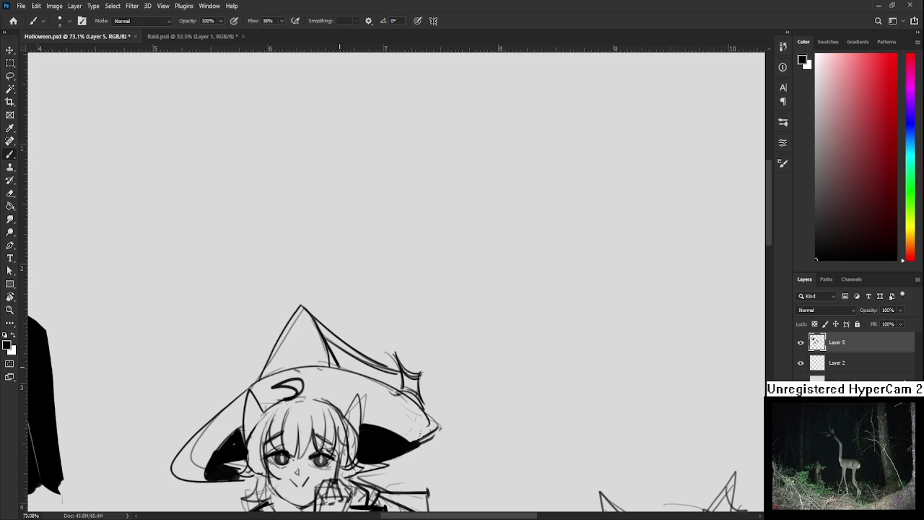
pyautogui.moveTo(302, 309)
pyautogui.mouseDown()
pyautogui.moveTo(320, 363)
pyautogui.moveTo(347, 384)
pyautogui.moveTo(361, 375)
pyautogui.mouseUp()
pyautogui.hotkey('ctrl', 'z')
# - Tilt the view and redraw the hat-brim stroke with an enlarged brush
pyautogui.hotkey('ctrl', 'z')
pyautogui.press('r')
pyautogui.moveTo(269, 359)
pyautogui.mouseDown()
pyautogui.moveTo(320, 333)
pyautogui.moveTo(312, 333)
pyautogui.mouseUp()
pyautogui.hotkey('ctrl', 'z')
pyautogui.hotkey('ctrl', 'z')
pyautogui.moveTo(269, 362); pyautogui.dragTo(324, 333)
pyautogui.press(']')
pyautogui.moveTo(278, 358)
pyautogui.mouseDown()
pyautogui.moveTo(269, 381)
pyautogui.moveTo(304, 337)
pyautogui.mouseUp()
pyautogui.hotkey('ctrl', 'z')
# - Reset the view rotation to upright and zoom out over the sheet
pyautogui.scroll(-3, 304, 337)
pyautogui.press('r')
pyautogui.moveTo(346, 303)
pyautogui.mouseDown()
pyautogui.moveTo(362, 370)
pyautogui.moveTo(364, 358)
pyautogui.mouseUp()
pyautogui.scroll(-3, 364, 357)
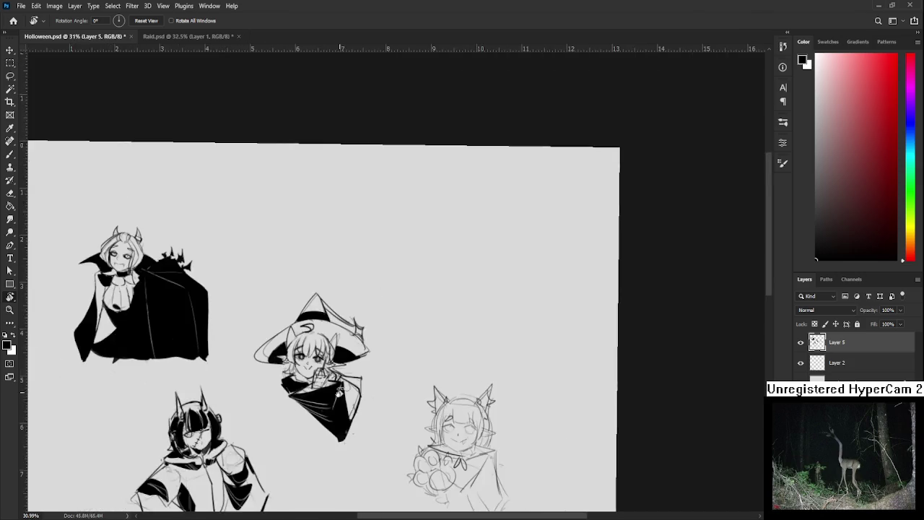
pyautogui.scroll(1, 417, 246)
pyautogui.press('Escape')
pyautogui.scroll(2, 417, 245)
pyautogui.scroll(1, 361, 288)
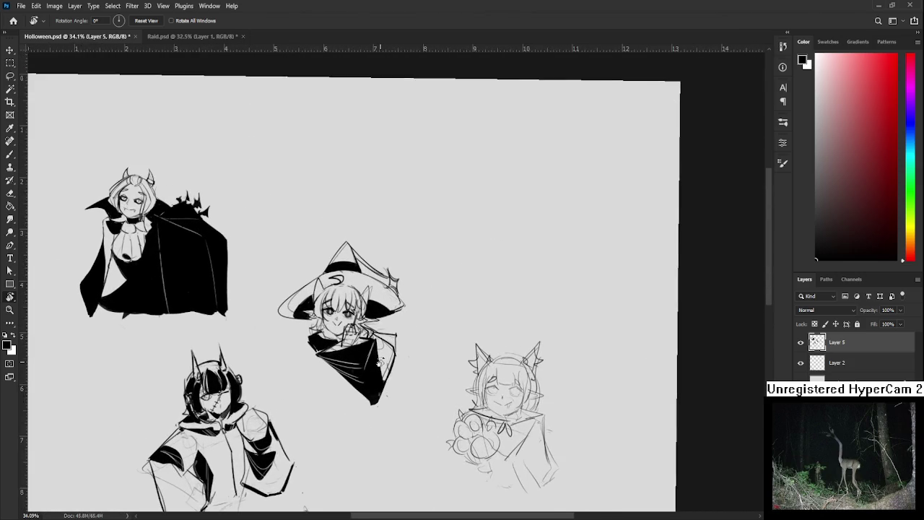
# - Lasso the witch and move her left and down, slightly enlarged, with Free Transform
pyautogui.scroll(-1, 299, 340)
pyautogui.press('l')
pyautogui.moveTo(297, 322); pyautogui.dragTo(307, 375)
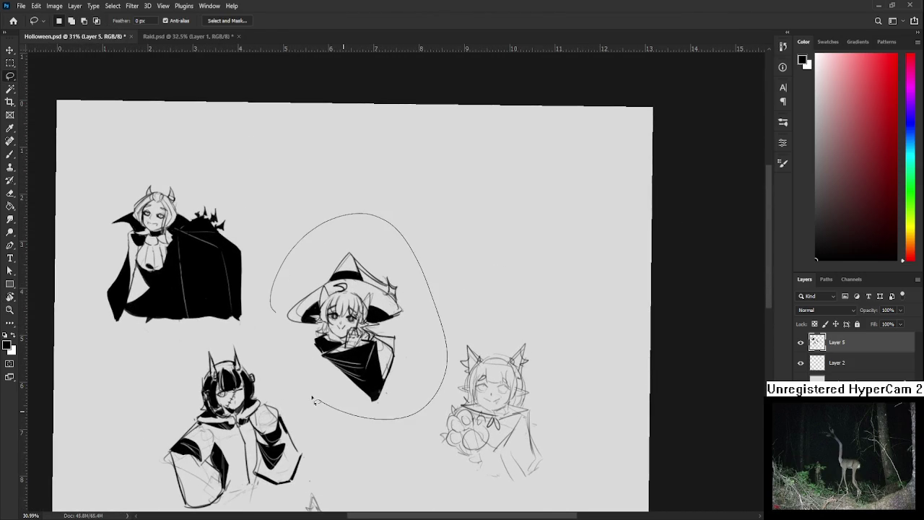
pyautogui.hotkey('ctrl', 't')
pyautogui.moveTo(404, 271); pyautogui.dragTo(369, 296)
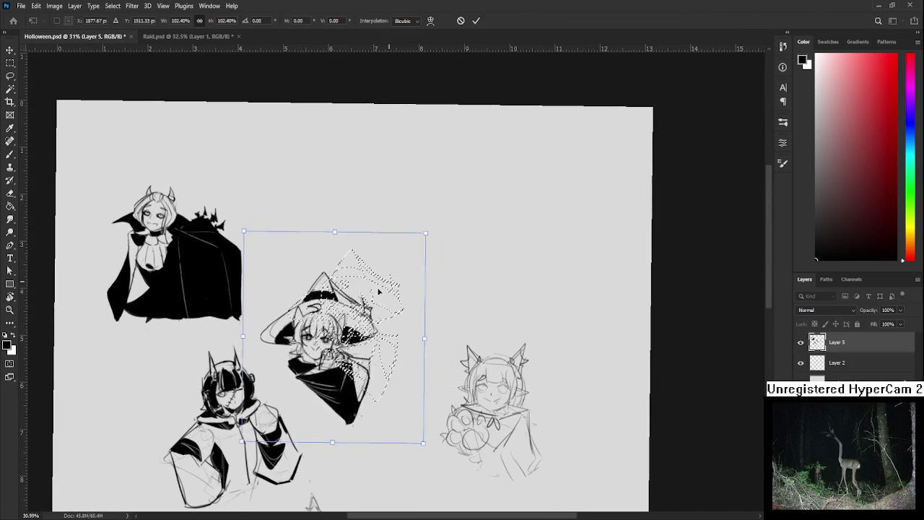
pyautogui.press('Return')
# - Erase stray sketch lines beside the horned character with a larger eraser
pyautogui.moveTo(168, 453)
pyautogui.mouseDown()
pyautogui.moveTo(226, 406)
pyautogui.moveTo(244, 459)
pyautogui.mouseUp()
pyautogui.press('e')
pyautogui.press(']')
pyautogui.moveTo(230, 397); pyautogui.dragTo(261, 478)
pyautogui.moveTo(302, 359); pyautogui.dragTo(292, 368)
# - Shrink the horned character to about 92.7% and move it up-right beside the witch
pyautogui.press('l')
pyautogui.moveTo(238, 306)
pyautogui.mouseDown()
pyautogui.moveTo(272, 474)
pyautogui.moveTo(353, 449)
pyautogui.moveTo(360, 401)
pyautogui.moveTo(273, 298)
pyautogui.moveTo(315, 316)
pyautogui.mouseUp()
pyautogui.hotkey('ctrl', 't')
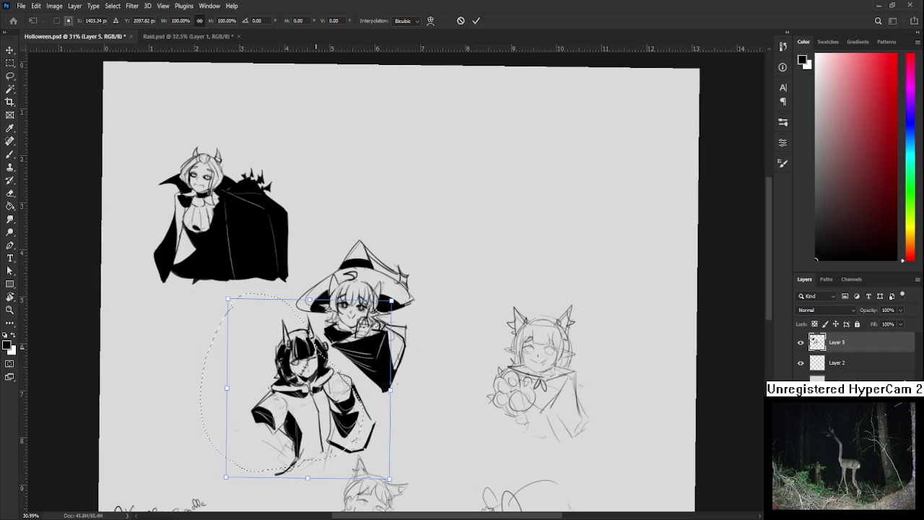
pyautogui.press('Return')
pyautogui.moveTo(223, 154)
pyautogui.mouseDown()
pyautogui.moveTo(262, 251)
pyautogui.moveTo(217, 238)
pyautogui.mouseUp()
pyautogui.hotkey('ctrl', 't')
pyautogui.moveTo(348, 218)
pyautogui.mouseDown()
pyautogui.moveTo(338, 225)
pyautogui.moveTo(382, 236)
pyautogui.moveTo(332, 177)
pyautogui.mouseUp()
pyautogui.press('Return')
pyautogui.moveTo(347, 361)
pyautogui.mouseDown()
pyautogui.moveTo(261, 390)
pyautogui.moveTo(304, 344)
pyautogui.moveTo(351, 328)
pyautogui.moveTo(332, 353)
pyautogui.moveTo(317, 353)
pyautogui.mouseUp()
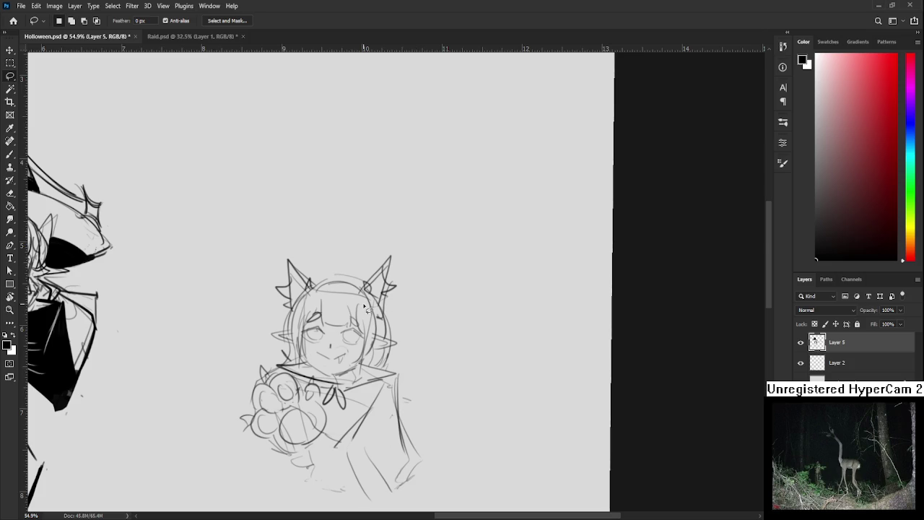
# - Tilt the canvas view, then ink a pupil in the left eye and the collar line
pyautogui.press('r')
pyautogui.moveTo(365, 326); pyautogui.dragTo(365, 353)
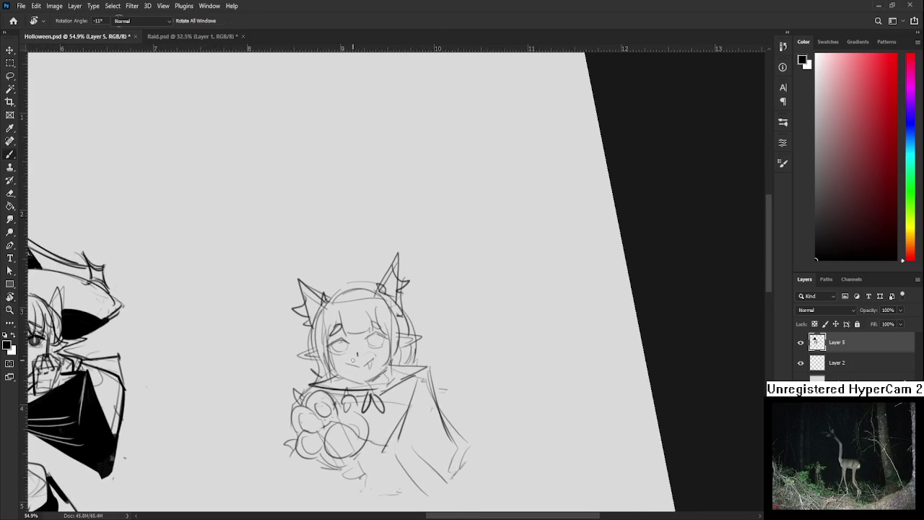
pyautogui.press('b')
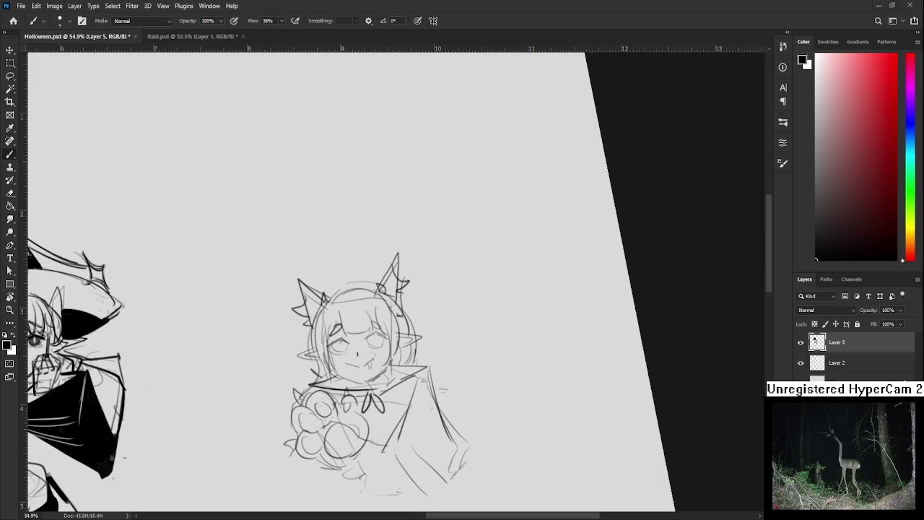
pyautogui.moveTo(366, 346); pyautogui.dragTo(349, 368)
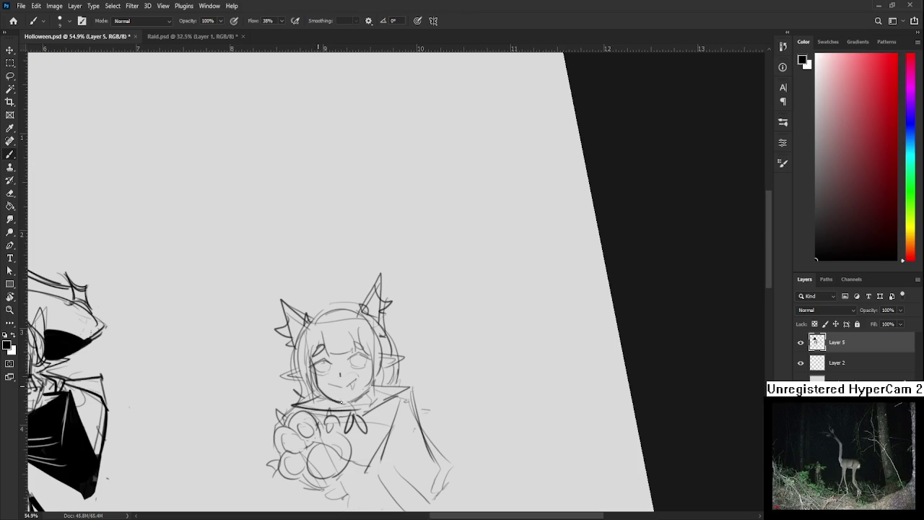
pyautogui.moveTo(317, 361); pyautogui.dragTo(315, 365)
pyautogui.moveTo(316, 389); pyautogui.dragTo(339, 404)
# - Ink the hair line on the face's left and a hair strand by the closed left eye
pyautogui.moveTo(357, 389); pyautogui.dragTo(370, 386)
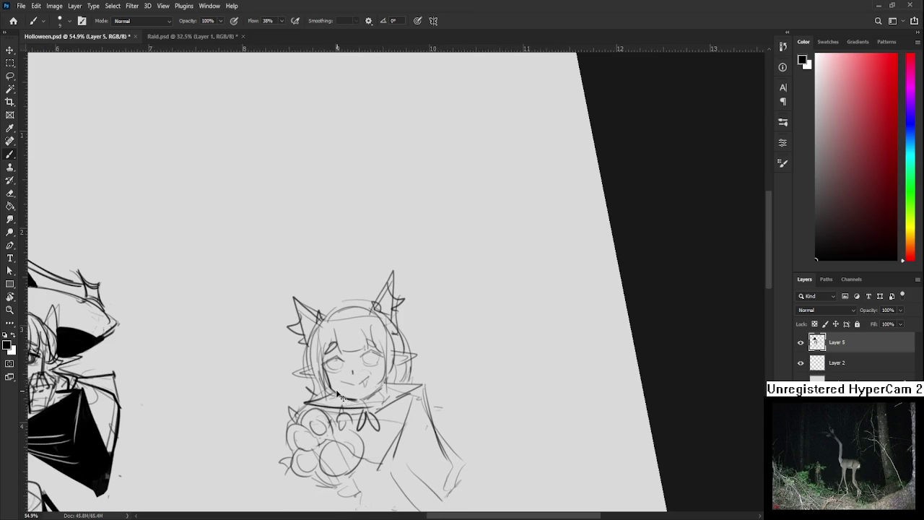
pyautogui.moveTo(333, 387); pyautogui.dragTo(332, 379)
pyautogui.moveTo(381, 374); pyautogui.dragTo(395, 379)
pyautogui.moveTo(354, 328)
pyautogui.mouseDown()
pyautogui.moveTo(354, 362)
pyautogui.moveTo(375, 361)
pyautogui.mouseUp()
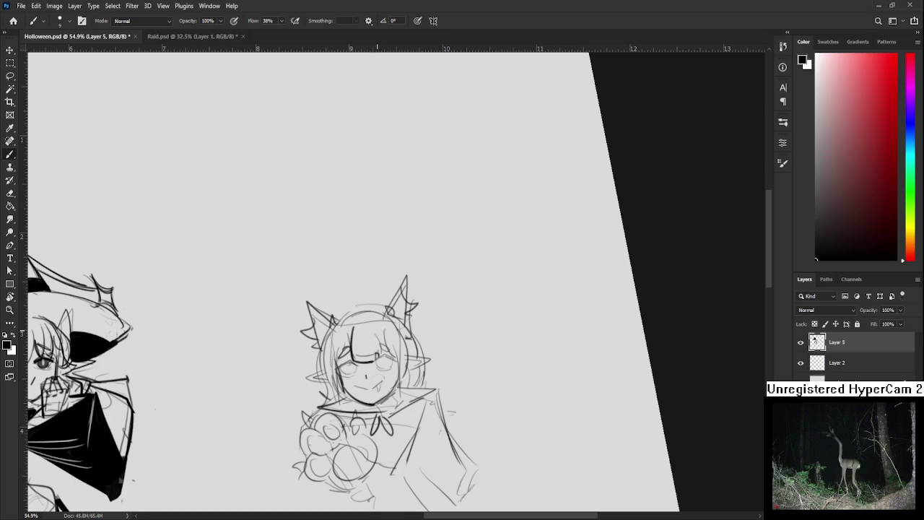
pyautogui.hotkey('ctrl', 'z')
pyautogui.moveTo(376, 326)
pyautogui.mouseDown()
pyautogui.moveTo(376, 361)
pyautogui.moveTo(350, 360)
pyautogui.mouseUp()
pyautogui.hotkey('ctrl', 'z')
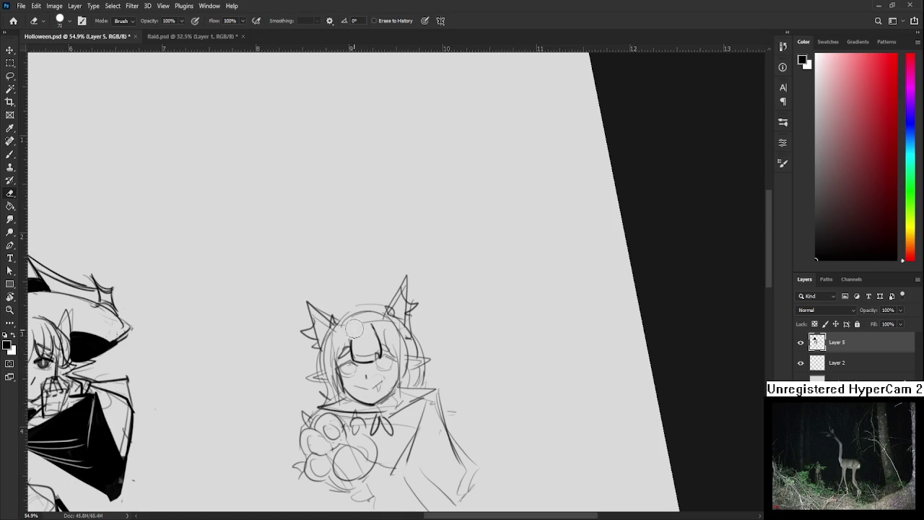
# - Retry the left hair strand several times, undoing the failed strokes
pyautogui.scroll(-1, 350, 347)
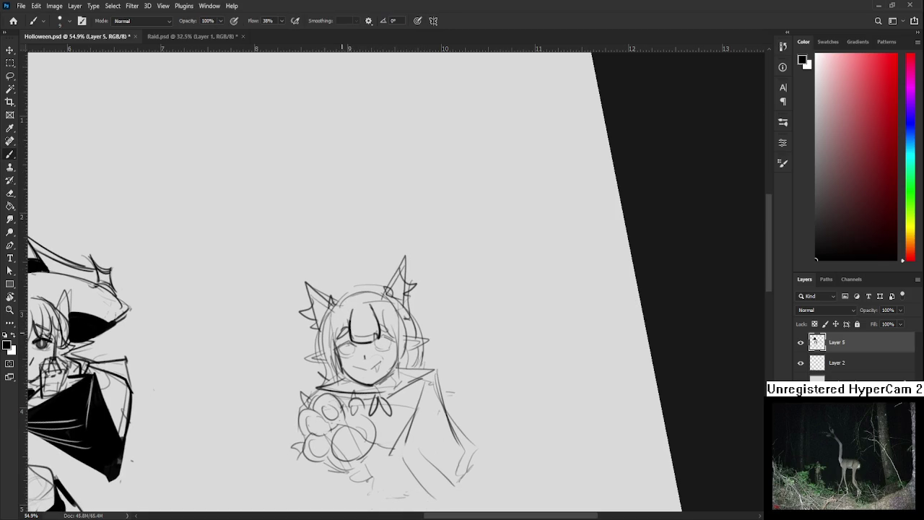
pyautogui.moveTo(349, 312); pyautogui.dragTo(336, 377)
pyautogui.hotkey('ctrl', 'z')
pyautogui.moveTo(351, 320)
pyautogui.mouseDown()
pyautogui.moveTo(339, 374)
pyautogui.moveTo(348, 364)
pyautogui.mouseUp()
pyautogui.hotkey('ctrl', 'z')
pyautogui.moveTo(386, 342)
pyautogui.mouseDown()
pyautogui.moveTo(371, 347)
pyautogui.moveTo(384, 334)
pyautogui.mouseUp()
pyautogui.scroll(2, 370, 335)
# - Erase the sketchy circle lines of the left eye and ink a stroke beside it
pyautogui.press('e')
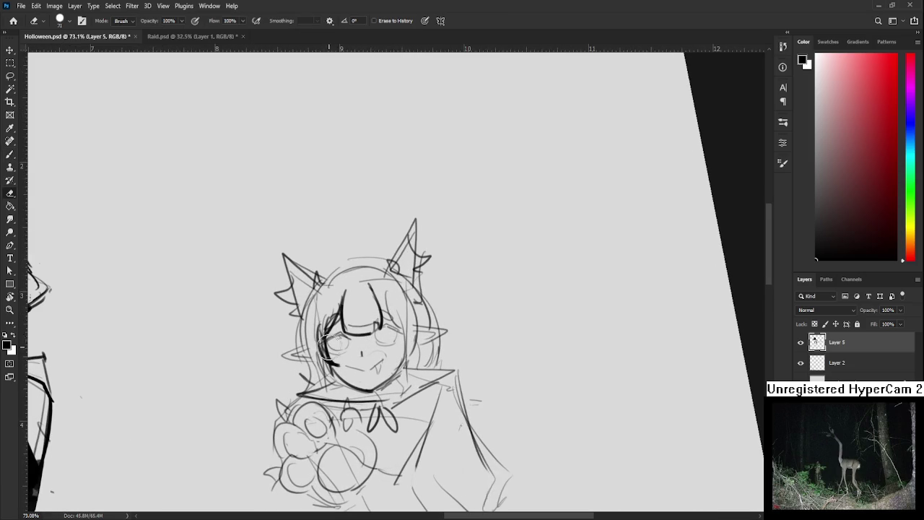
pyautogui.moveTo(336, 344)
pyautogui.mouseDown()
pyautogui.moveTo(343, 354)
pyautogui.moveTo(335, 338)
pyautogui.mouseUp()
pyautogui.press('b')
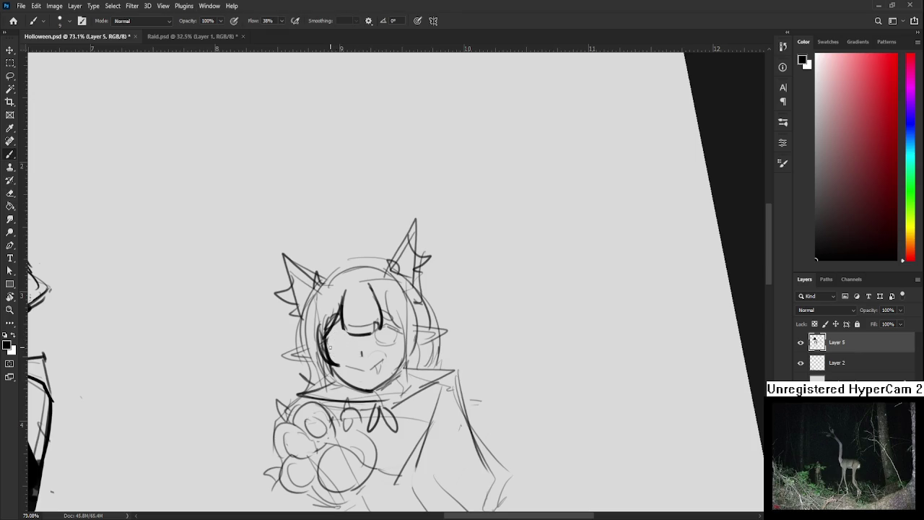
pyautogui.moveTo(329, 352); pyautogui.dragTo(341, 336)
pyautogui.scroll(2, 334, 357)
# - Redraw the left eye as an open round eye with an iris
pyautogui.scroll(2, 334, 357)
pyautogui.moveTo(348, 356)
pyautogui.mouseDown()
pyautogui.moveTo(328, 350)
pyautogui.moveTo(323, 332)
pyautogui.moveTo(349, 334)
pyautogui.moveTo(324, 329)
pyautogui.moveTo(361, 335)
pyautogui.moveTo(350, 329)
pyautogui.moveTo(324, 349)
pyautogui.moveTo(325, 331)
pyautogui.mouseUp()
pyautogui.hotkey('ctrl', 'z')
pyautogui.hotkey('ctrl', 'z')
pyautogui.hotkey('ctrl', 'z')
pyautogui.hotkey('ctrl', 'z')
pyautogui.hotkey('ctrl', 'z')
pyautogui.hotkey('ctrl', 'z')
pyautogui.moveTo(318, 336); pyautogui.dragTo(347, 331)
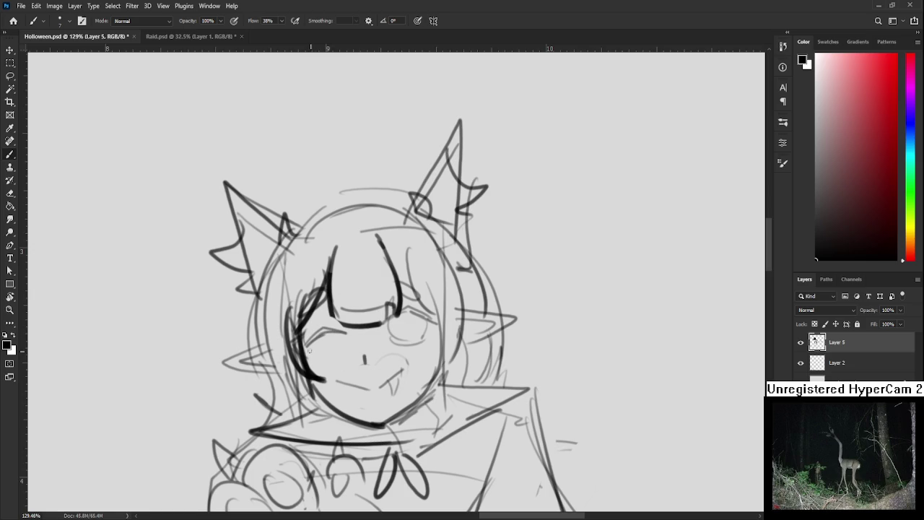
pyautogui.moveTo(318, 338)
pyautogui.mouseDown()
pyautogui.moveTo(350, 339)
pyautogui.moveTo(349, 355)
pyautogui.moveTo(354, 348)
pyautogui.moveTo(345, 334)
pyautogui.moveTo(318, 327)
pyautogui.mouseUp()
pyautogui.hotkey('ctrl', 'z')
pyautogui.hotkey('ctrl', 'z')
pyautogui.moveTo(399, 329)
pyautogui.mouseDown()
pyautogui.moveTo(366, 329)
pyautogui.moveTo(382, 325)
pyautogui.moveTo(375, 317)
pyautogui.moveTo(393, 323)
pyautogui.moveTo(358, 320)
pyautogui.moveTo(394, 338)
pyautogui.moveTo(366, 345)
pyautogui.moveTo(385, 321)
pyautogui.moveTo(389, 345)
pyautogui.moveTo(383, 321)
pyautogui.mouseUp()
pyautogui.press('e')
pyautogui.press('b')
pyautogui.hotkey('ctrl', 'z')
pyautogui.hotkey('ctrl', 'z')
pyautogui.hotkey('ctrl', 'z')
pyautogui.hotkey('ctrl', 'z')
# - Erase the old nose and mouth, then enlarge and tilt the right eye
pyautogui.press('e')
pyautogui.moveTo(333, 355)
pyautogui.mouseDown()
pyautogui.moveTo(357, 397)
pyautogui.moveTo(376, 372)
pyautogui.moveTo(369, 337)
pyautogui.moveTo(396, 341)
pyautogui.moveTo(352, 333)
pyautogui.mouseUp()
pyautogui.press('l')
pyautogui.hotkey('ctrl', 't')
pyautogui.moveTo(404, 360); pyautogui.dragTo(403, 354)
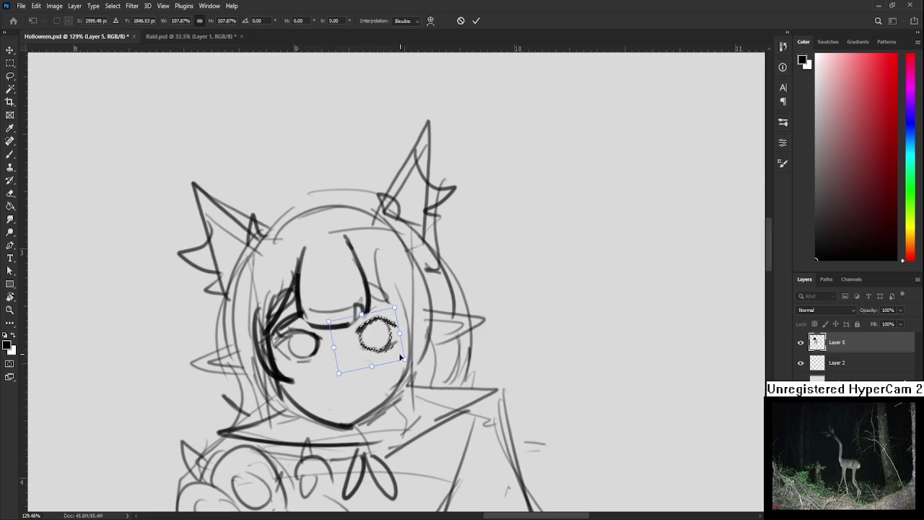
pyautogui.press('Return')
pyautogui.hotkey('ctrl', 'd')
# - Redraw the right eye's strokes and a new curved smile with a small fang
pyautogui.moveTo(407, 341)
pyautogui.mouseDown()
pyautogui.moveTo(417, 369)
pyautogui.moveTo(392, 365)
pyautogui.moveTo(406, 352)
pyautogui.moveTo(388, 345)
pyautogui.moveTo(401, 376)
pyautogui.moveTo(394, 369)
pyautogui.moveTo(404, 353)
pyautogui.mouseUp()
pyautogui.press('b')
pyautogui.hotkey('ctrl', 'z')
pyautogui.press('e')
pyautogui.press('b')
pyautogui.hotkey('ctrl', 'z')
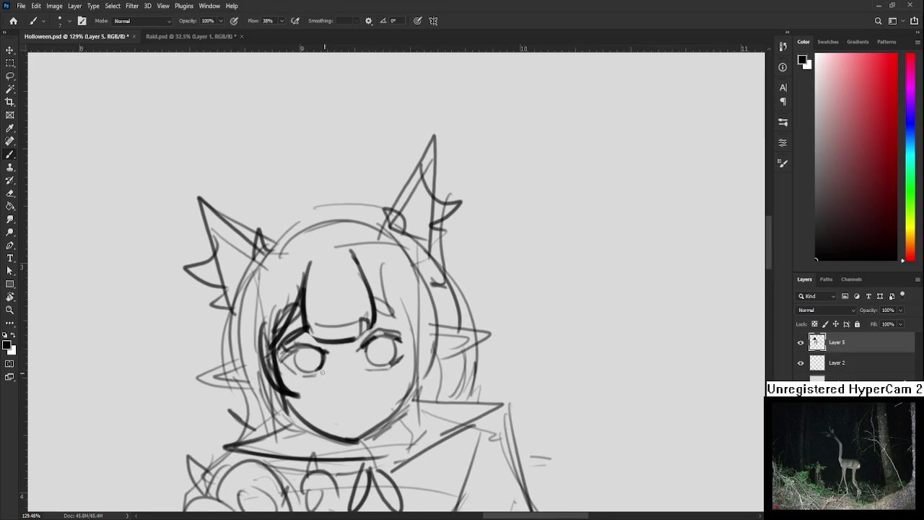
pyautogui.moveTo(349, 376)
pyautogui.mouseDown()
pyautogui.moveTo(335, 364)
pyautogui.moveTo(344, 399)
pyautogui.moveTo(354, 392)
pyautogui.mouseUp()
pyautogui.hotkey('ctrl', 'z')
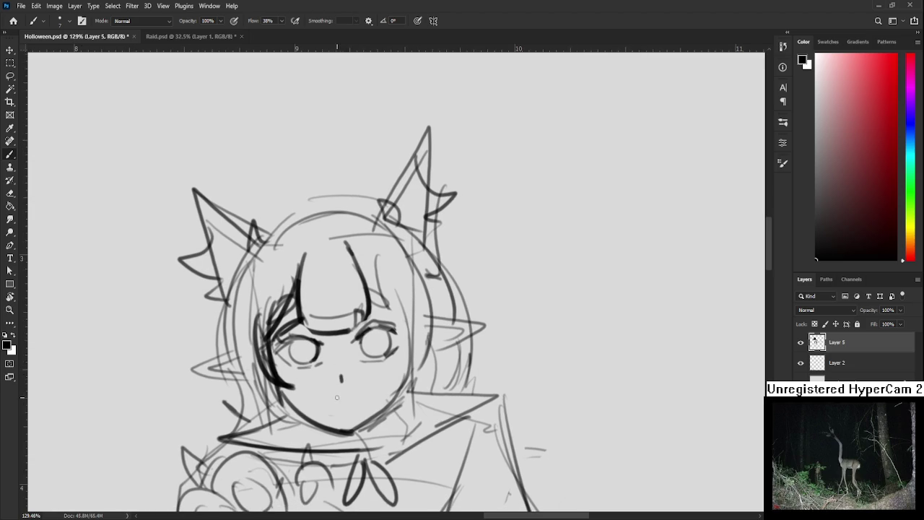
pyautogui.moveTo(327, 393)
pyautogui.mouseDown()
pyautogui.moveTo(360, 389)
pyautogui.moveTo(345, 423)
pyautogui.mouseUp()
pyautogui.hotkey('ctrl', 'z')
# - Rotate, shift and slightly squash the right eye to match the left
pyautogui.press('l')
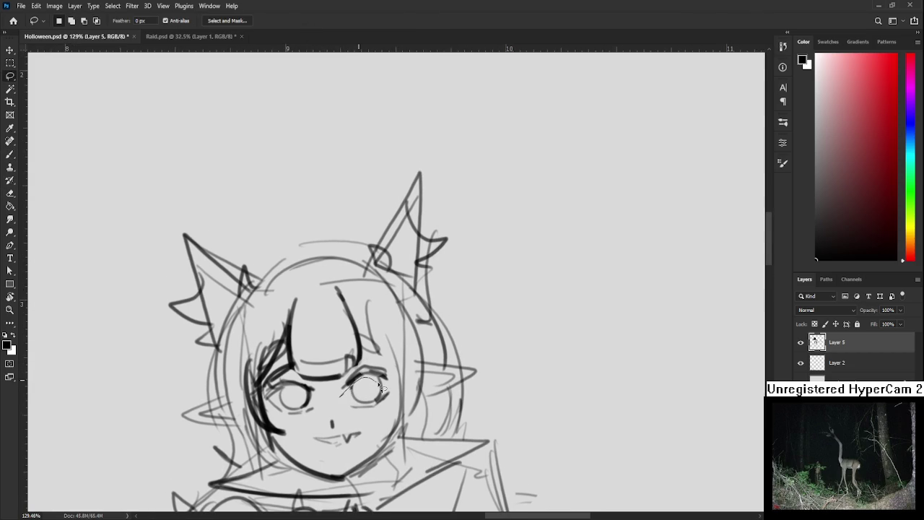
pyautogui.moveTo(382, 389); pyautogui.dragTo(341, 393)
pyautogui.hotkey('ctrl', 't')
pyautogui.moveTo(414, 378); pyautogui.dragTo(402, 365)
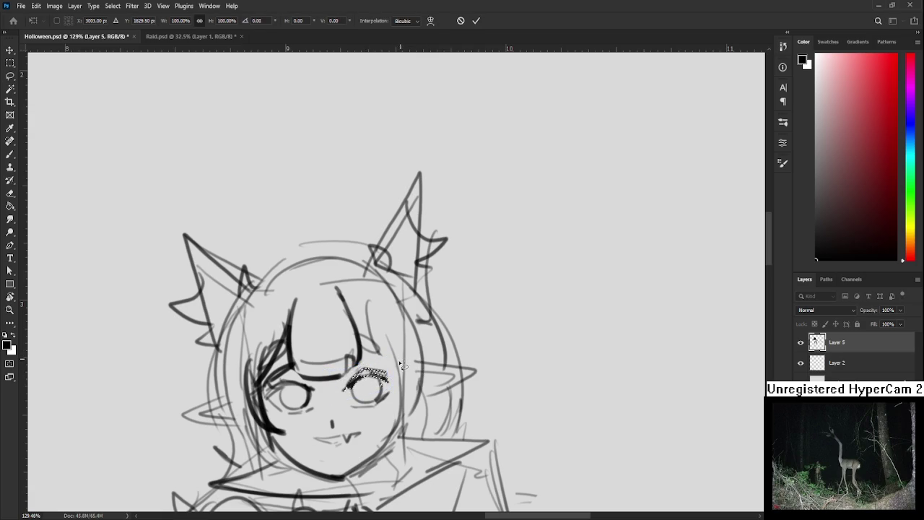
pyautogui.press('Return')
pyautogui.moveTo(369, 362)
pyautogui.mouseDown()
pyautogui.moveTo(351, 413)
pyautogui.moveTo(397, 389)
pyautogui.moveTo(392, 353)
pyautogui.mouseUp()
pyautogui.hotkey('ctrl', 't')
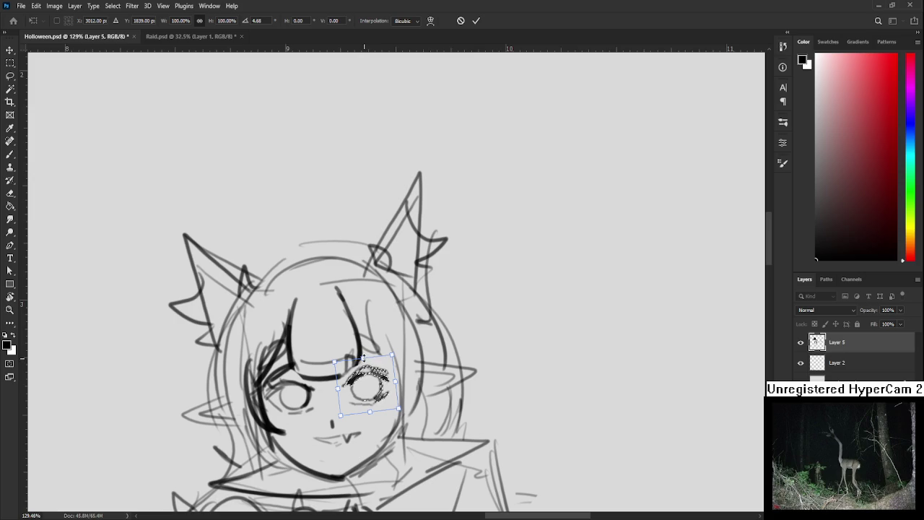
pyautogui.moveTo(363, 357); pyautogui.dragTo(364, 361)
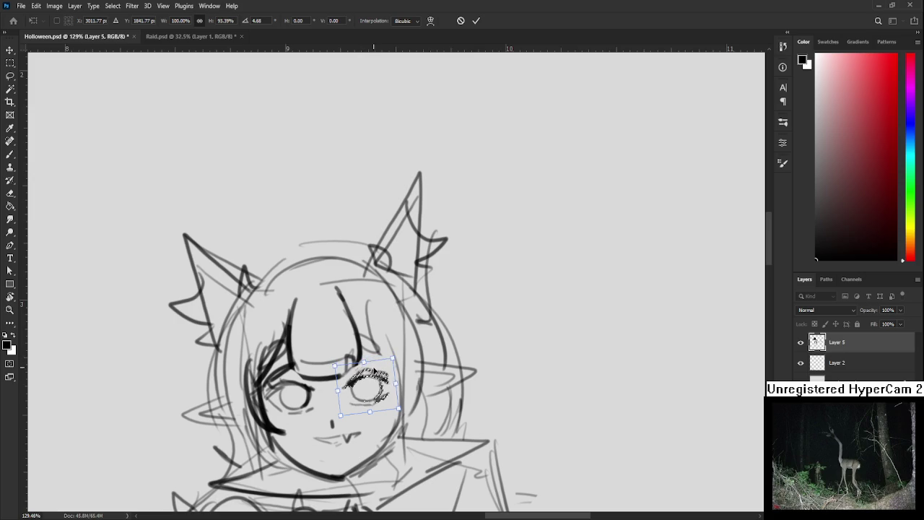
pyautogui.press('Return')
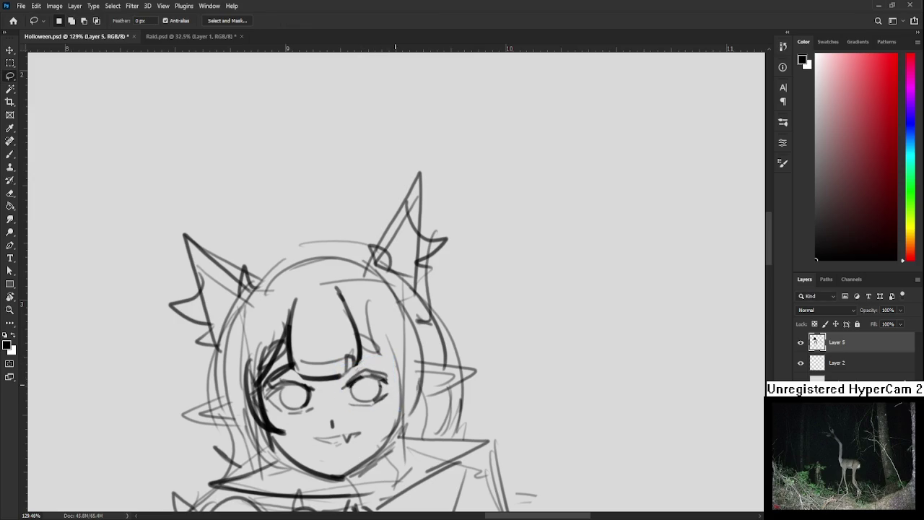
pyautogui.scroll(-5, 400, 390)
pyautogui.scroll(4, 389, 365)
# - Ink the face's left-side line, hair strokes in the bangs and a long line down their right
pyautogui.moveTo(385, 359); pyautogui.dragTo(356, 372)
pyautogui.press('b')
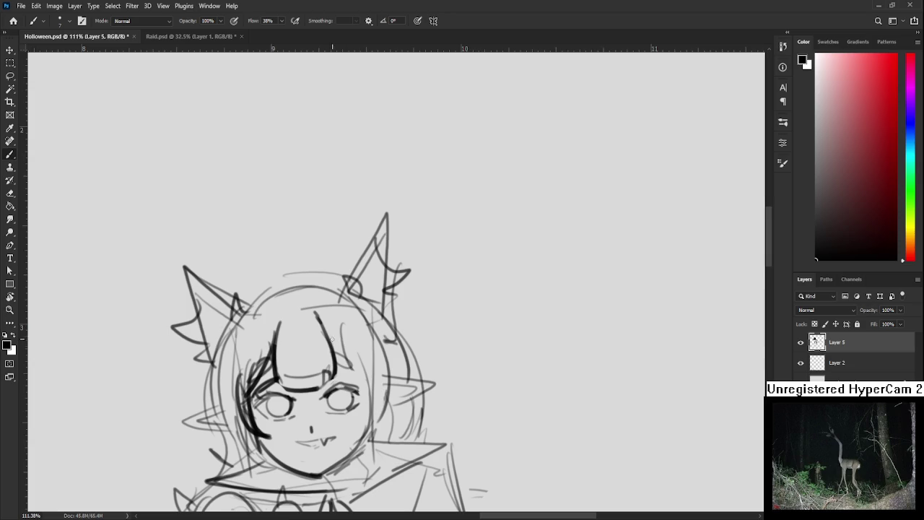
pyautogui.moveTo(353, 361)
pyautogui.mouseDown()
pyautogui.moveTo(373, 329)
pyautogui.moveTo(381, 337)
pyautogui.moveTo(372, 408)
pyautogui.moveTo(402, 422)
pyautogui.mouseUp()
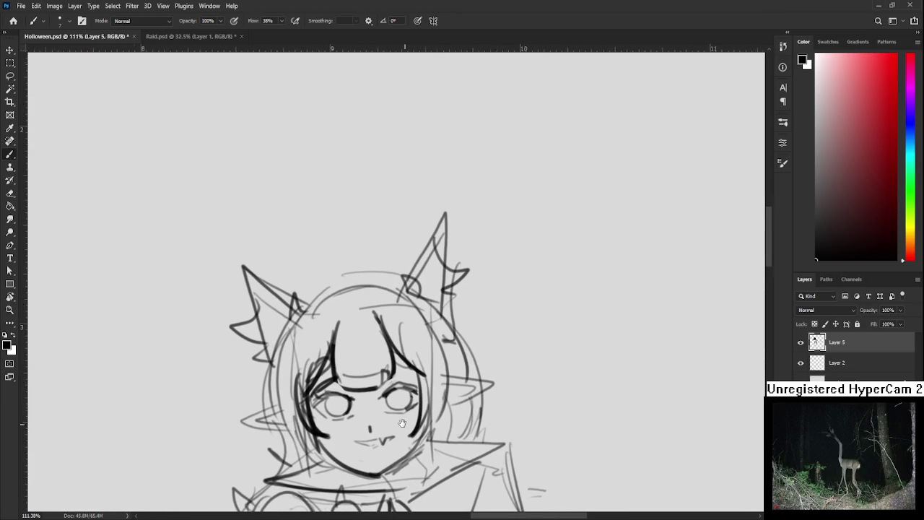
pyautogui.moveTo(326, 306)
pyautogui.mouseDown()
pyautogui.moveTo(305, 338)
pyautogui.moveTo(296, 401)
pyautogui.mouseUp()
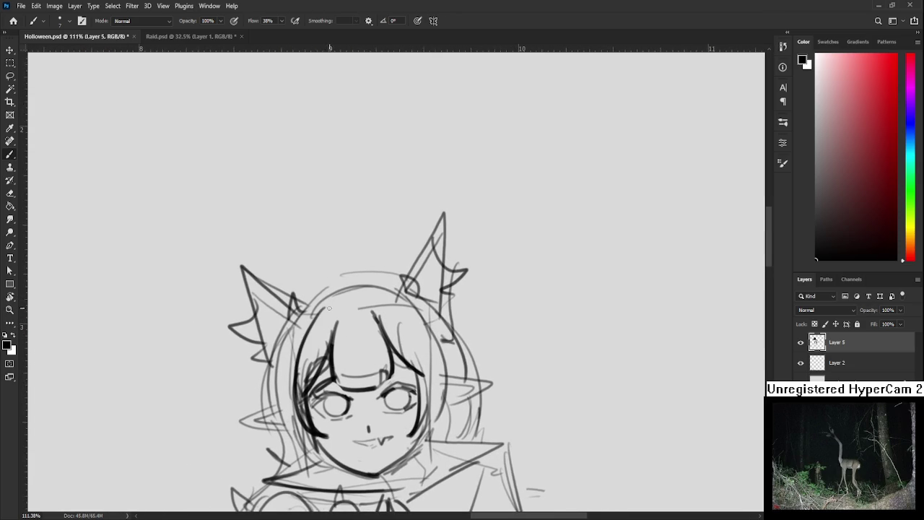
pyautogui.moveTo(342, 314)
pyautogui.mouseDown()
pyautogui.moveTo(335, 386)
pyautogui.moveTo(337, 322)
pyautogui.mouseUp()
pyautogui.moveTo(354, 361)
pyautogui.mouseDown()
pyautogui.moveTo(340, 355)
pyautogui.moveTo(365, 384)
pyautogui.moveTo(340, 385)
pyautogui.mouseUp()
pyautogui.scroll(2, 365, 334)
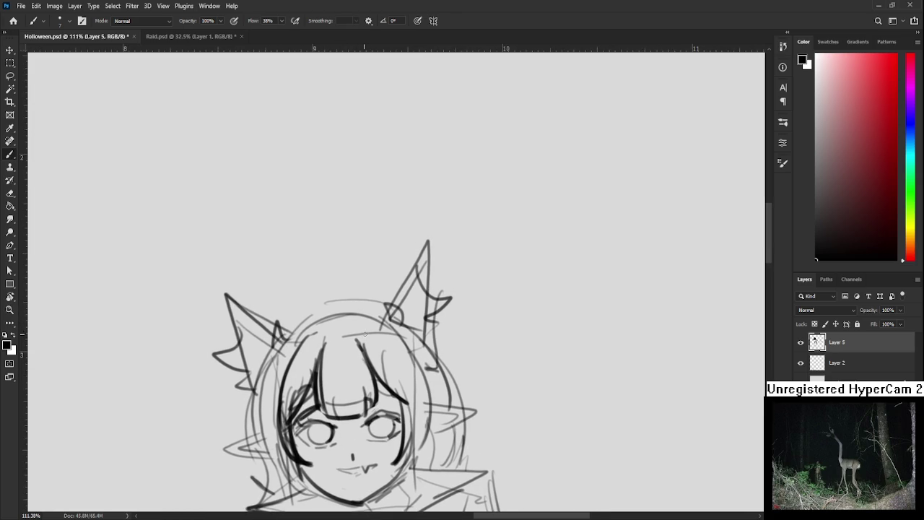
pyautogui.moveTo(360, 330)
pyautogui.mouseDown()
pyautogui.moveTo(371, 333)
pyautogui.moveTo(416, 444)
pyautogui.mouseUp()
pyautogui.hotkey('ctrl', 'z')
pyautogui.hotkey('ctrl', 'z')
pyautogui.moveTo(384, 348)
pyautogui.mouseDown()
pyautogui.moveTo(396, 359)
pyautogui.moveTo(416, 459)
pyautogui.mouseUp()
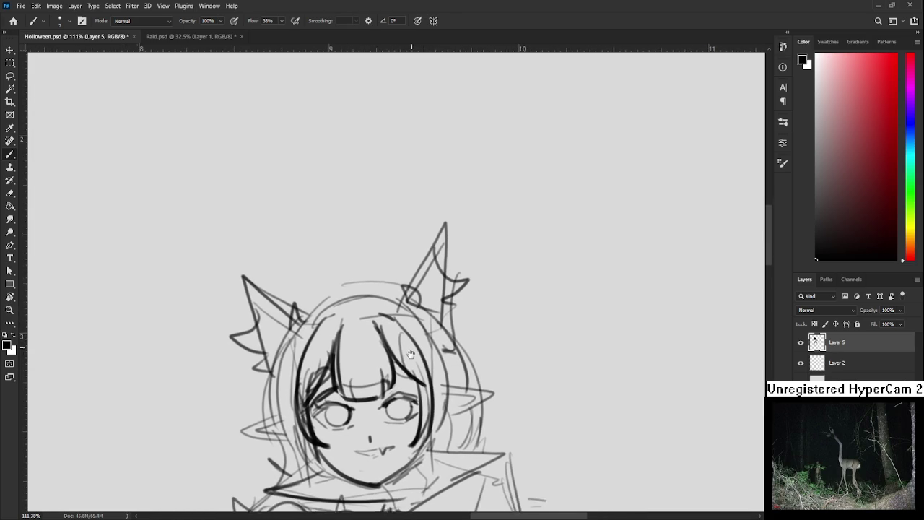
# - Erase stray lines on the face's left side and redraw its curved outline
pyautogui.moveTo(404, 408); pyautogui.dragTo(432, 378)
pyautogui.press('e')
pyautogui.moveTo(306, 328)
pyautogui.mouseDown()
pyautogui.moveTo(299, 389)
pyautogui.moveTo(317, 455)
pyautogui.mouseUp()
pyautogui.scroll(-1, 311, 433)
pyautogui.press('b')
pyautogui.moveTo(310, 302); pyautogui.dragTo(294, 426)
pyautogui.hotkey('ctrl', 'z')
pyautogui.moveTo(311, 297); pyautogui.dragTo(295, 432)
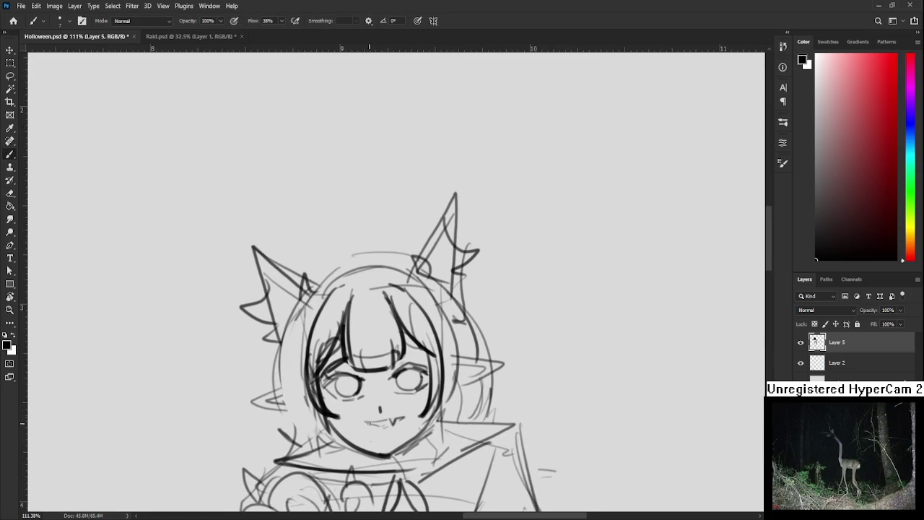
pyautogui.scroll(-5, 382, 325)
pyautogui.scroll(-2, 382, 325)
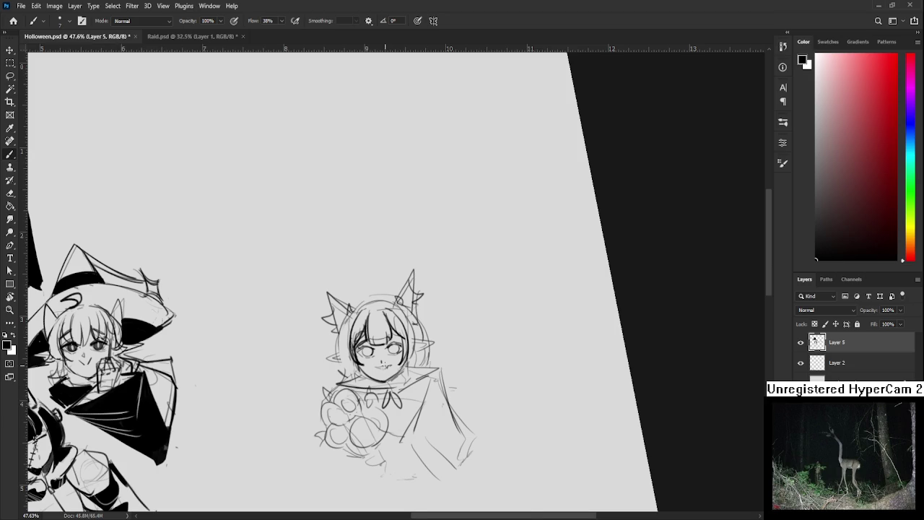
# - Ink the right cat ear's outline from the tip, plus a short stroke on the ear
pyautogui.scroll(3, 384, 365)
pyautogui.scroll(2, 384, 365)
pyautogui.moveTo(311, 350)
pyautogui.mouseDown()
pyautogui.moveTo(282, 361)
pyautogui.moveTo(320, 397)
pyautogui.mouseUp()
pyautogui.scroll(-2, 321, 397)
pyautogui.moveTo(340, 330); pyautogui.dragTo(401, 282)
pyautogui.hotkey('ctrl', 'z')
pyautogui.moveTo(357, 326)
pyautogui.mouseDown()
pyautogui.moveTo(401, 282)
pyautogui.moveTo(365, 340)
pyautogui.mouseUp()
pyautogui.hotkey('ctrl', 'z')
pyautogui.moveTo(400, 283)
pyautogui.mouseDown()
pyautogui.moveTo(372, 333)
pyautogui.moveTo(403, 333)
pyautogui.mouseUp()
pyautogui.press('e')
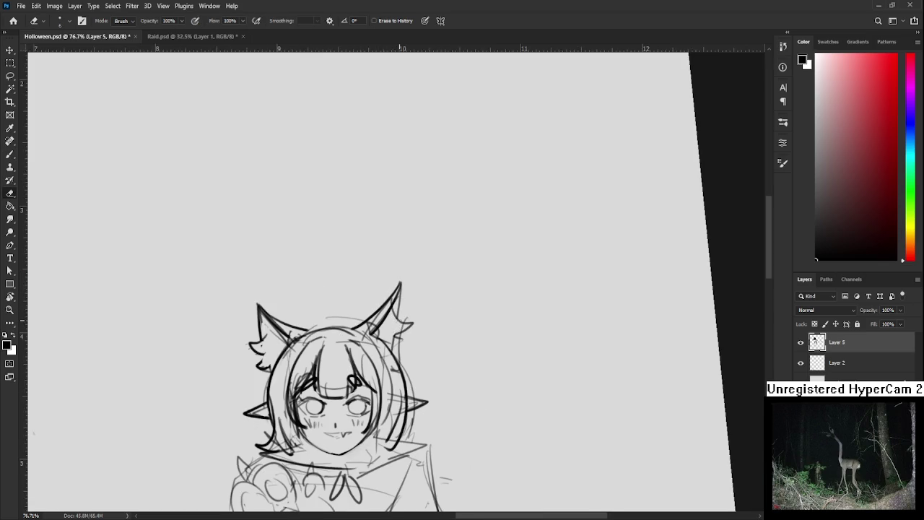
pyautogui.press('b')
pyautogui.moveTo(395, 337); pyautogui.dragTo(388, 352)
pyautogui.press('e')
pyautogui.moveTo(394, 352); pyautogui.dragTo(387, 311)
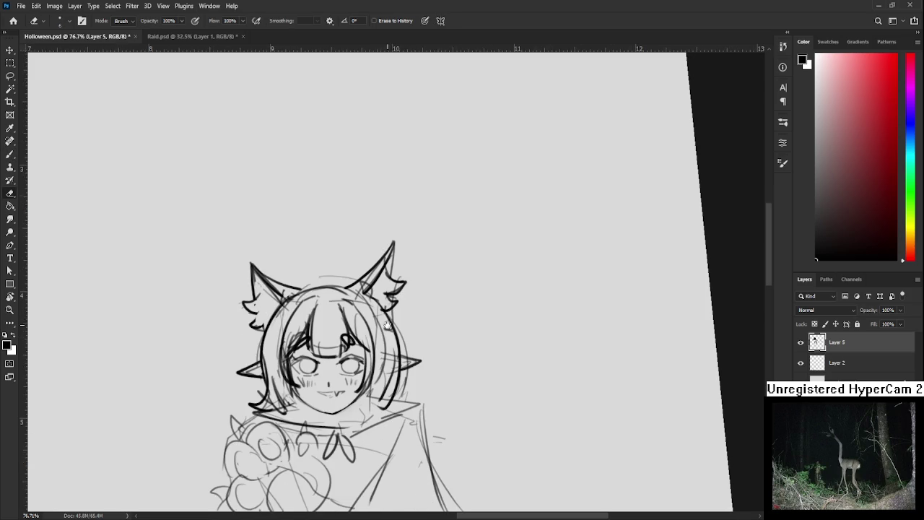
pyautogui.press('b')
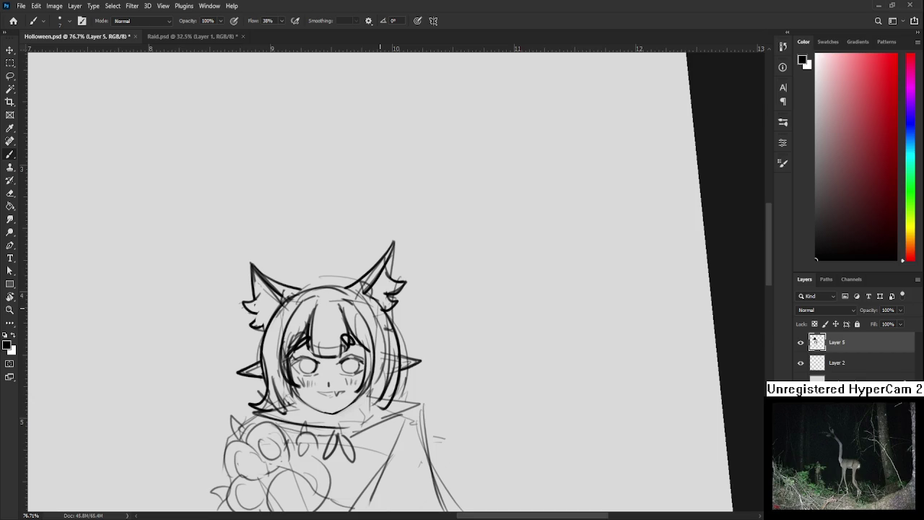
# - Draw a long collar line across just below the chin, retrying until it sits right
pyautogui.scroll(-3, 461, 289)
pyautogui.scroll(2, 461, 289)
pyautogui.moveTo(337, 360)
pyautogui.mouseDown()
pyautogui.moveTo(377, 317)
pyautogui.moveTo(381, 327)
pyautogui.moveTo(459, 325)
pyautogui.mouseUp()
pyautogui.hotkey('ctrl', 'z')
pyautogui.hotkey('ctrl', 'z')
pyautogui.moveTo(345, 330); pyautogui.dragTo(475, 327)
pyautogui.hotkey('ctrl', 'z')
pyautogui.moveTo(344, 330); pyautogui.dragTo(481, 325)
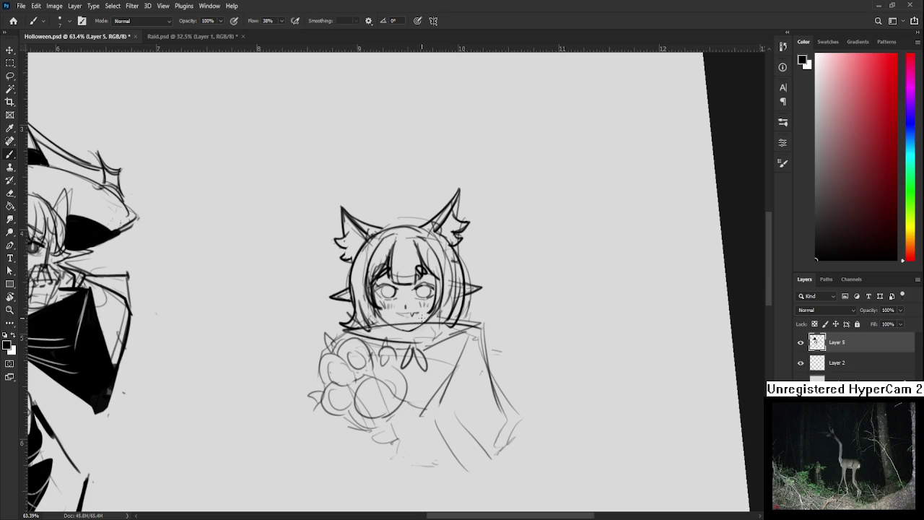
pyautogui.press('e')
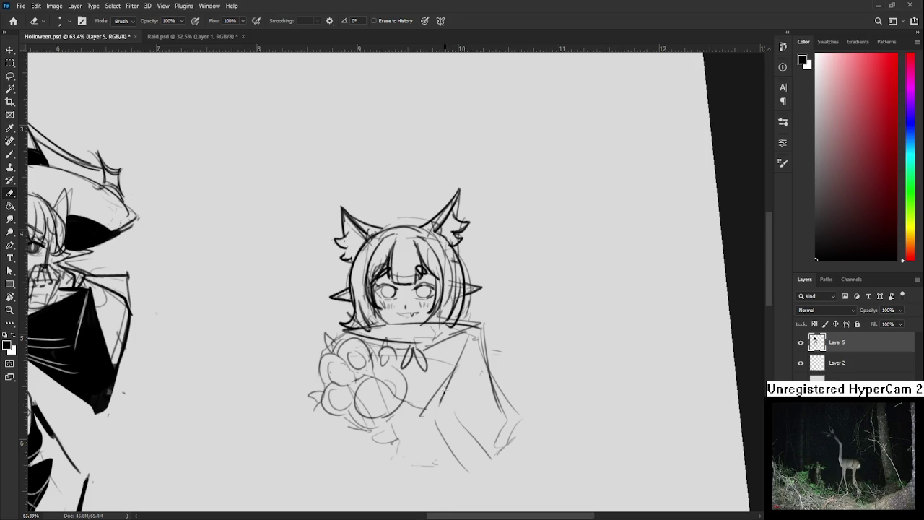
# - Ink a ribbon bow at the collar and extend the collar line to the right
pyautogui.scroll(1, 443, 389)
pyautogui.scroll(1, 406, 355)
pyautogui.press('b')
pyautogui.moveTo(402, 376)
pyautogui.mouseDown()
pyautogui.moveTo(390, 408)
pyautogui.moveTo(423, 401)
pyautogui.moveTo(407, 369)
pyautogui.moveTo(366, 360)
pyautogui.moveTo(440, 353)
pyautogui.moveTo(425, 367)
pyautogui.moveTo(489, 347)
pyautogui.mouseUp()
pyautogui.moveTo(428, 347)
pyautogui.mouseDown()
pyautogui.moveTo(417, 351)
pyautogui.moveTo(395, 327)
pyautogui.mouseUp()
# - Outline the raised paw and ink an oval around a toe bean
pyautogui.moveTo(296, 360)
pyautogui.mouseDown()
pyautogui.moveTo(280, 377)
pyautogui.moveTo(302, 402)
pyautogui.moveTo(312, 359)
pyautogui.moveTo(353, 365)
pyautogui.moveTo(303, 398)
pyautogui.moveTo(301, 373)
pyautogui.moveTo(331, 367)
pyautogui.moveTo(331, 334)
pyautogui.moveTo(311, 397)
pyautogui.moveTo(306, 374)
pyautogui.mouseUp()
pyautogui.hotkey('ctrl', 'z')
pyautogui.hotkey('ctrl', 'z')
pyautogui.moveTo(336, 329)
pyautogui.mouseDown()
pyautogui.moveTo(360, 316)
pyautogui.moveTo(354, 349)
pyautogui.moveTo(344, 345)
pyautogui.moveTo(361, 315)
pyautogui.mouseUp()
pyautogui.moveTo(323, 393); pyautogui.dragTo(319, 379)
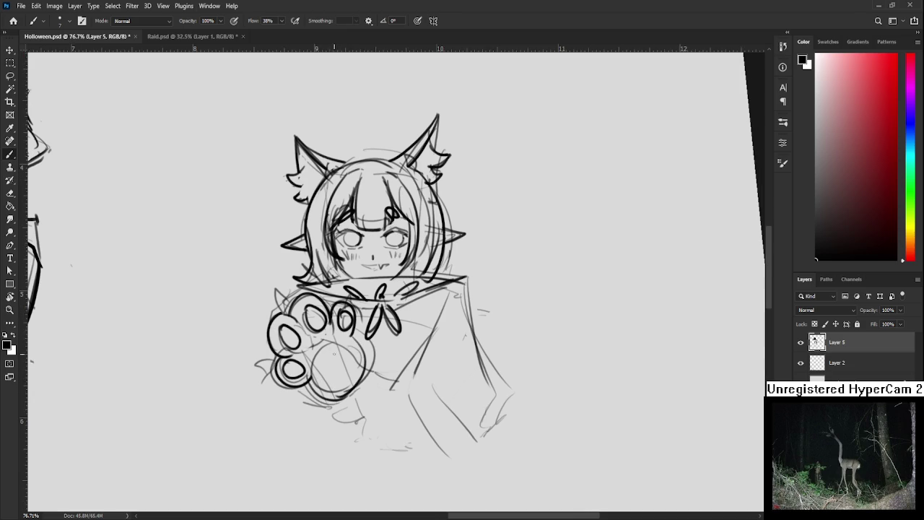
# - Erase sketch lines inside the large paw pad, then ink the paw's left and upper-left edges
pyautogui.press('e')
pyautogui.press(']')
pyautogui.moveTo(322, 358)
pyautogui.mouseDown()
pyautogui.moveTo(317, 386)
pyautogui.moveTo(336, 361)
pyautogui.moveTo(342, 390)
pyautogui.moveTo(334, 345)
pyautogui.moveTo(353, 410)
pyautogui.mouseUp()
pyautogui.press('b')
pyautogui.hotkey('ctrl', 'z')
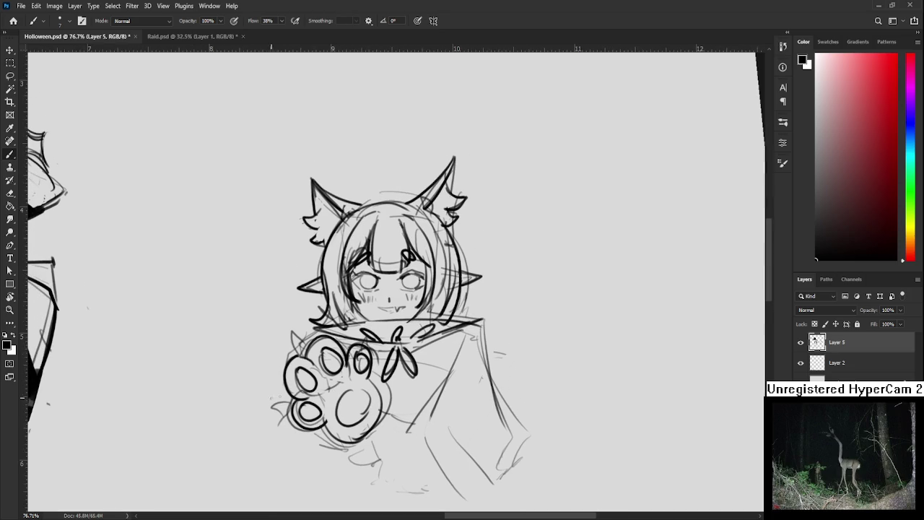
pyautogui.moveTo(287, 417); pyautogui.dragTo(286, 403)
pyautogui.moveTo(282, 361)
pyautogui.mouseDown()
pyautogui.moveTo(280, 351)
pyautogui.moveTo(329, 327)
pyautogui.mouseUp()
# - Erase the stray stroke below the paw
pyautogui.press('e')
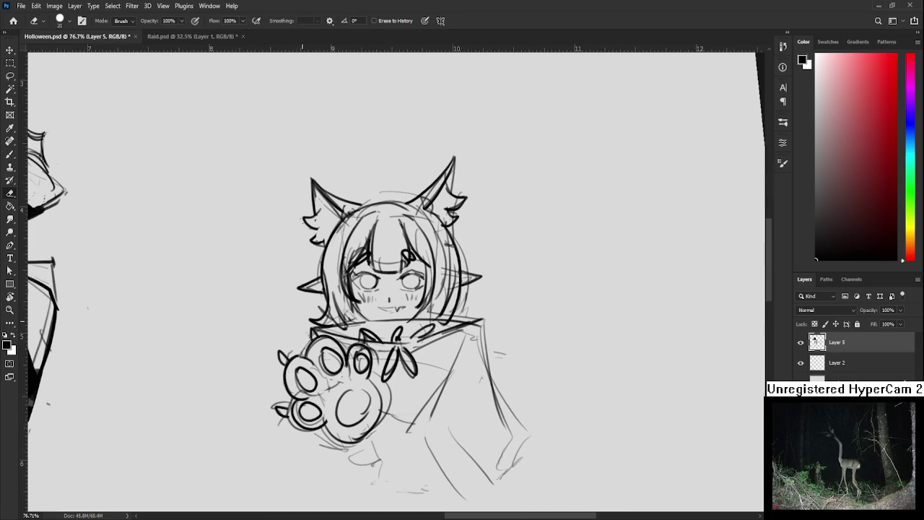
pyautogui.scroll(-3, 375, 325)
pyautogui.scroll(-3, 375, 325)
pyautogui.scroll(2, 376, 327)
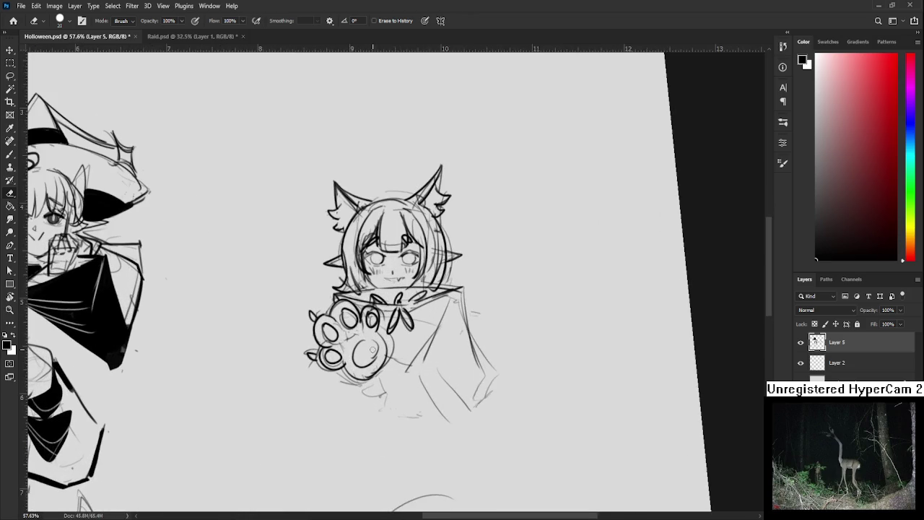
pyautogui.scroll(2, 390, 339)
pyautogui.moveTo(373, 369); pyautogui.dragTo(378, 442)
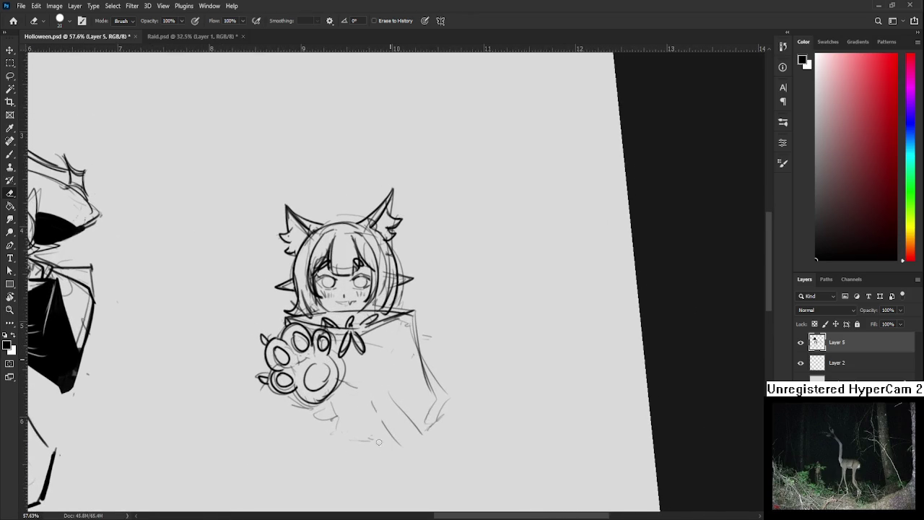
# - Ink the cloak's front edges running down from the collar
pyautogui.moveTo(409, 318)
pyautogui.mouseDown()
pyautogui.moveTo(384, 405)
pyautogui.moveTo(436, 411)
pyautogui.mouseUp()
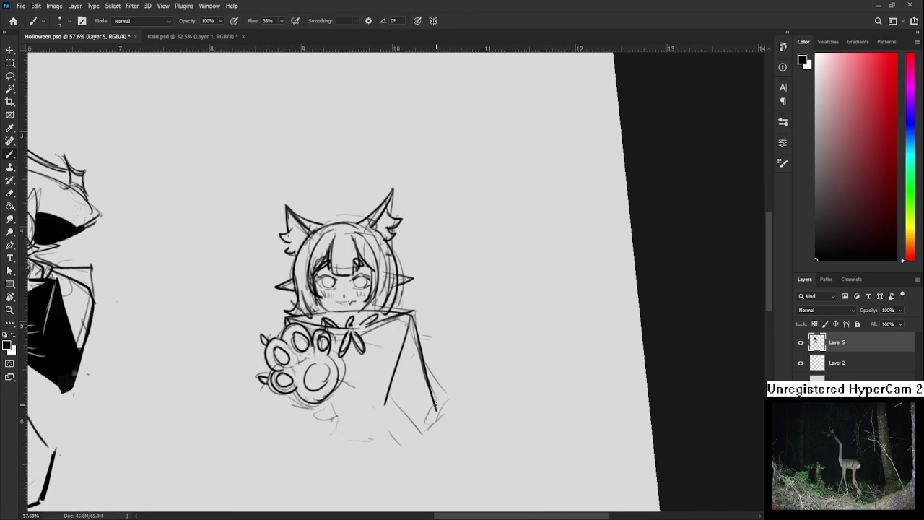
pyautogui.moveTo(406, 381); pyautogui.dragTo(452, 428)
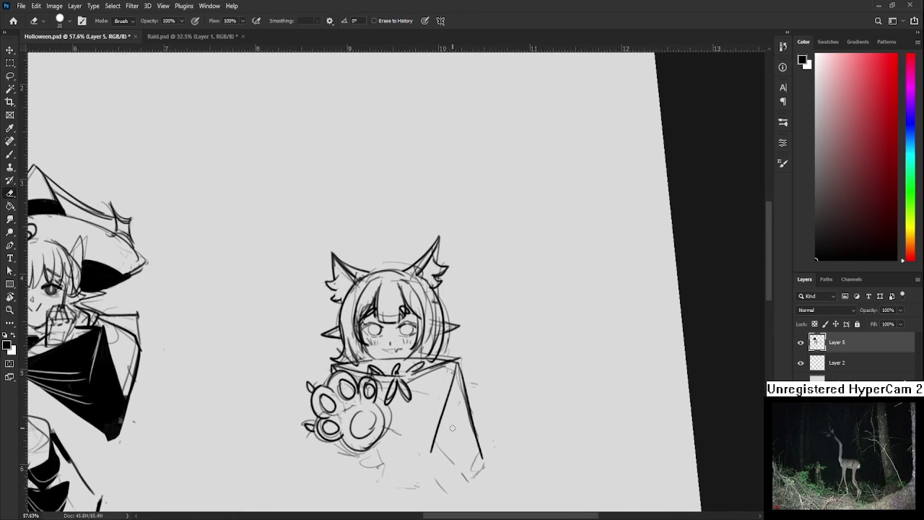
pyautogui.scroll(5, 337, 318)
pyautogui.hscroll(1, 386, 338)
pyautogui.hscroll(2, 385, 339)
pyautogui.press('b')
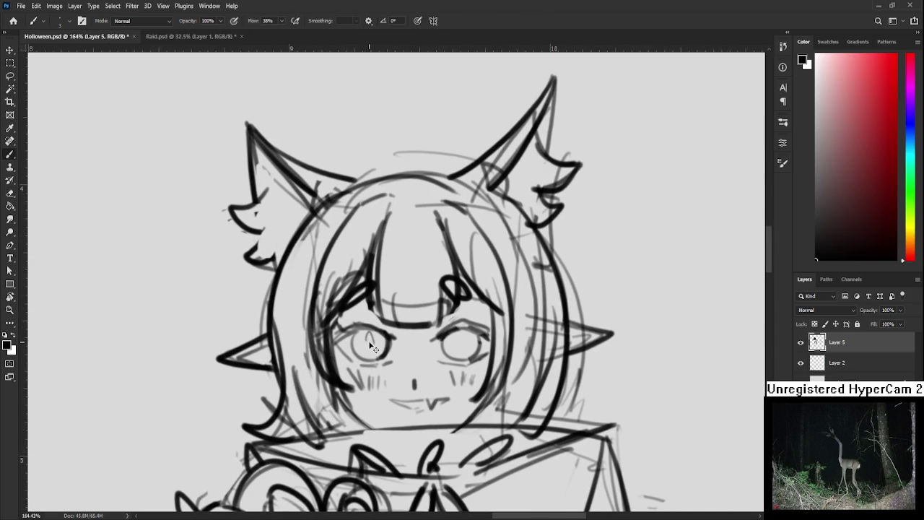
# - Draw a cross-shaped pupil in the boy's left eye
pyautogui.moveTo(365, 346)
pyautogui.mouseDown()
pyautogui.moveTo(373, 345)
pyautogui.moveTo(369, 355)
pyautogui.mouseUp()
pyautogui.moveTo(381, 345); pyautogui.dragTo(372, 345)
pyautogui.moveTo(451, 352)
pyautogui.mouseDown()
pyautogui.moveTo(410, 353)
pyautogui.moveTo(423, 345)
pyautogui.moveTo(424, 359)
pyautogui.moveTo(417, 348)
pyautogui.moveTo(417, 357)
pyautogui.mouseUp()
pyautogui.hotkey('ctrl', 'z')
pyautogui.hotkey('ctrl', 'z')
pyautogui.hotkey('ctrl', 'z')
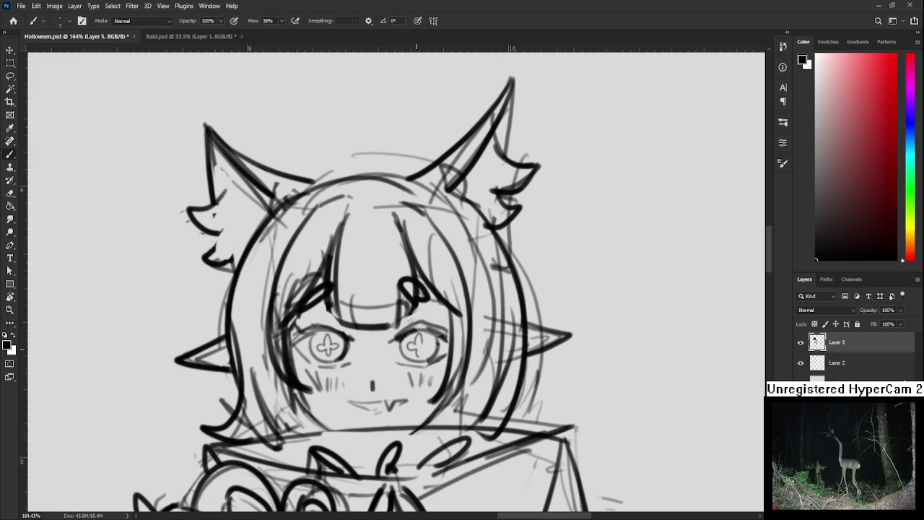
# - Tilt the canvas view over the face and dot in the boy's nose
pyautogui.scroll(-1, 427, 348)
pyautogui.scroll(-5, 427, 348)
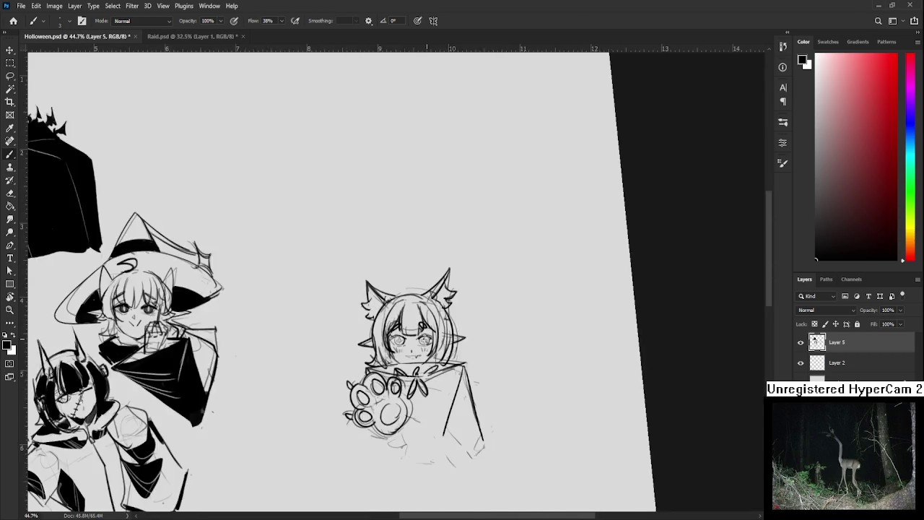
pyautogui.scroll(5, 405, 347)
pyautogui.press('r')
pyautogui.moveTo(380, 346); pyautogui.dragTo(448, 339)
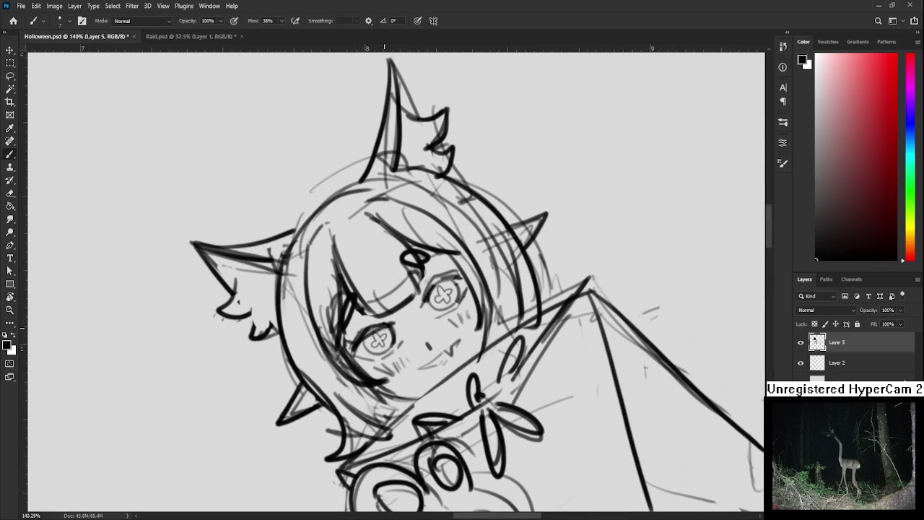
pyautogui.moveTo(445, 312); pyautogui.dragTo(379, 360)
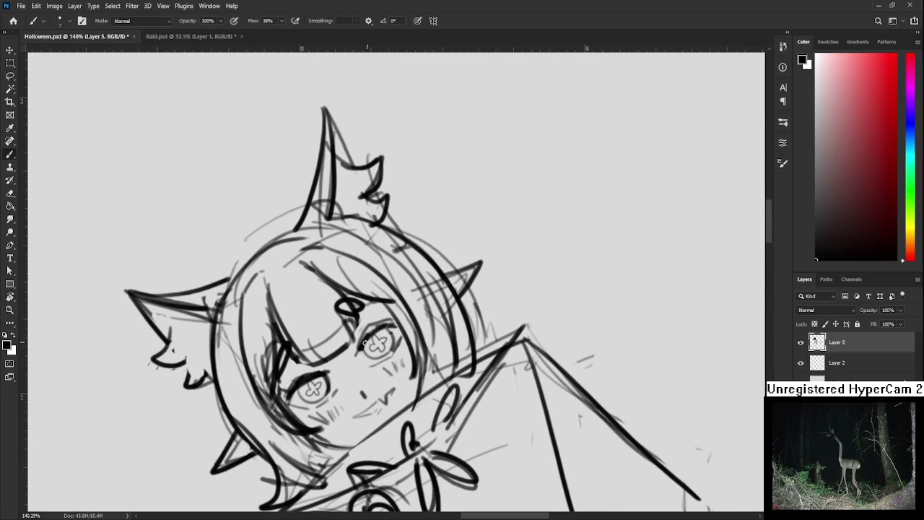
pyautogui.moveTo(388, 325)
pyautogui.mouseDown()
pyautogui.moveTo(342, 369)
pyautogui.moveTo(280, 363)
pyautogui.moveTo(387, 360)
pyautogui.mouseUp()
pyautogui.press('e')
pyautogui.press('b')
pyautogui.click(338, 368)
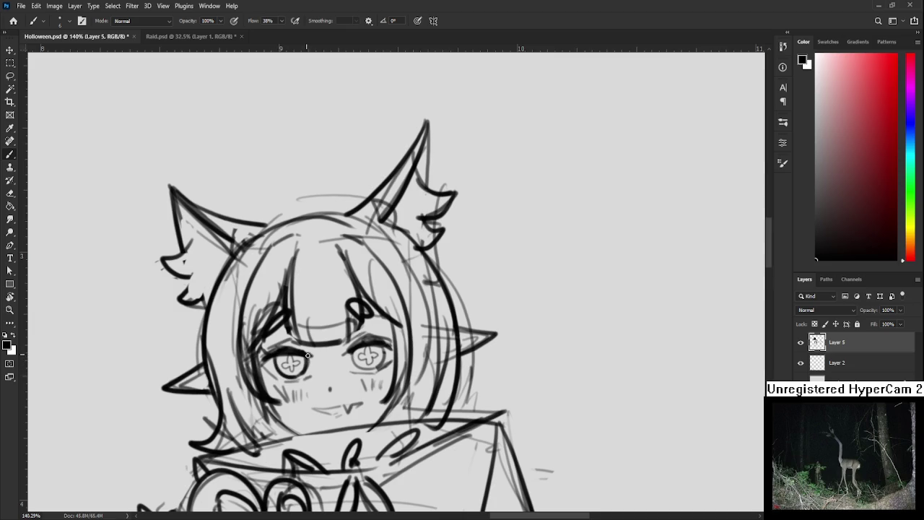
# - Rotate the canvas view back upright and zoom out
pyautogui.moveTo(373, 358); pyautogui.dragTo(353, 348)
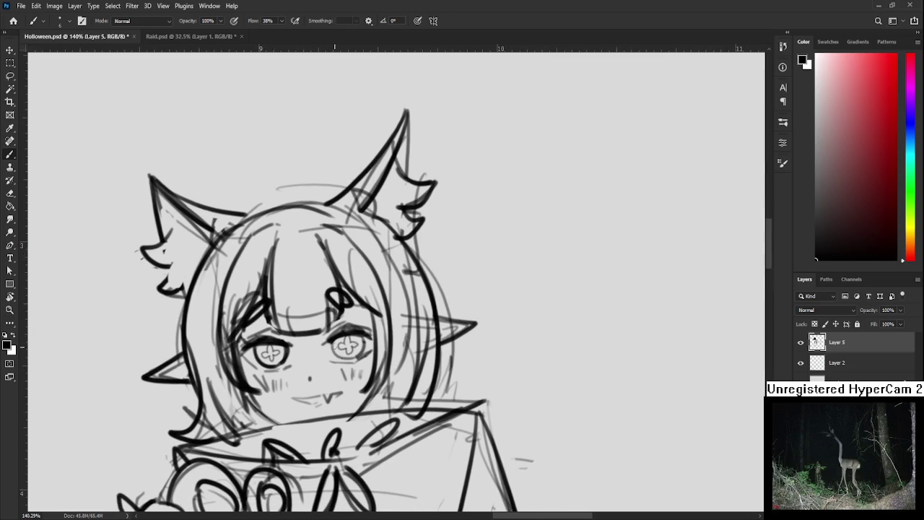
pyautogui.press('r')
pyautogui.moveTo(276, 345)
pyautogui.mouseDown()
pyautogui.moveTo(323, 331)
pyautogui.moveTo(392, 364)
pyautogui.mouseUp()
pyautogui.press('e')
pyautogui.press('r')
pyautogui.scroll(-3, 414, 351)
pyautogui.scroll(-2, 414, 352)
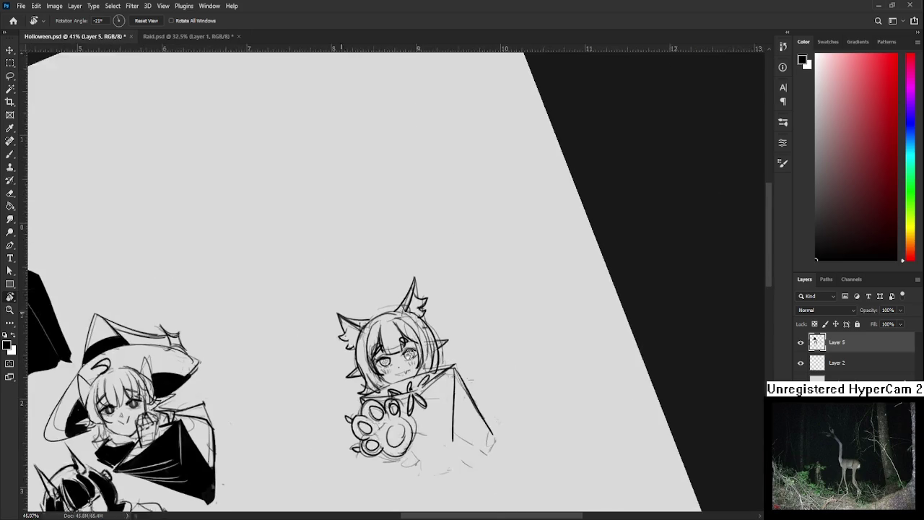
pyautogui.scroll(3, 413, 354)
pyautogui.scroll(3, 402, 385)
pyautogui.moveTo(402, 384)
pyautogui.mouseDown()
pyautogui.moveTo(337, 355)
pyautogui.moveTo(345, 359)
pyautogui.mouseUp()
pyautogui.press('b')
pyautogui.moveTo(337, 368)
pyautogui.mouseDown()
pyautogui.moveTo(346, 377)
pyautogui.moveTo(329, 365)
pyautogui.moveTo(346, 359)
pyautogui.moveTo(337, 370)
pyautogui.mouseUp()
pyautogui.hotkey('ctrl', 'z')
pyautogui.hotkey('ctrl', 'z')
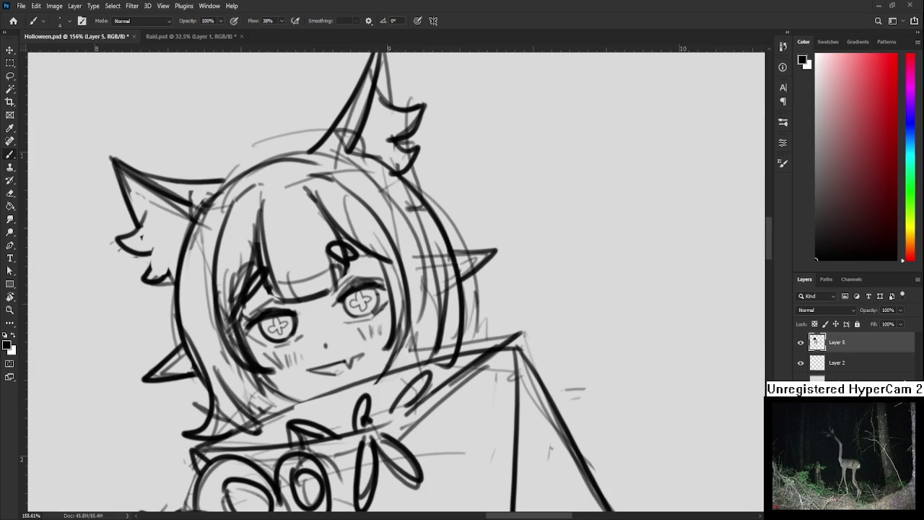
pyautogui.scroll(-2, 292, 376)
pyautogui.scroll(-2, 303, 361)
pyautogui.scroll(-1, 325, 346)
pyautogui.scroll(2, 349, 336)
pyautogui.press('r')
pyautogui.moveTo(391, 343); pyautogui.dragTo(308, 359)
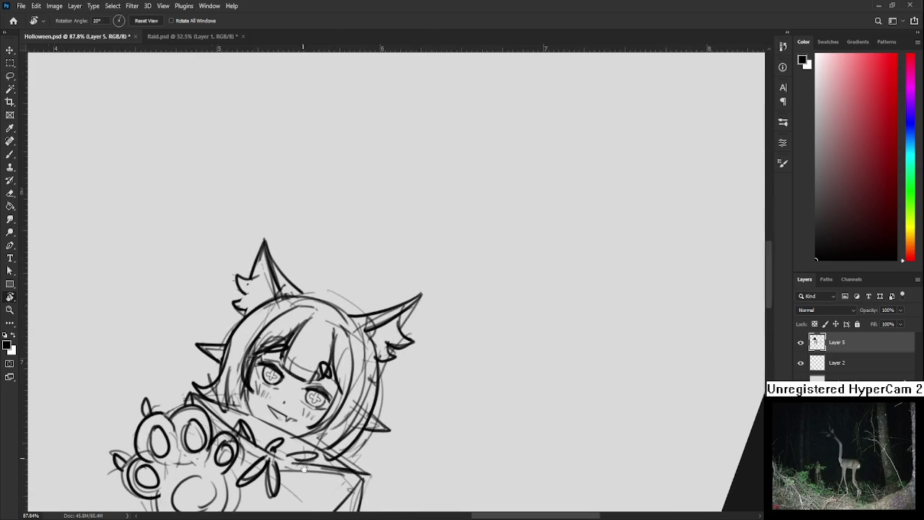
pyautogui.press('e')
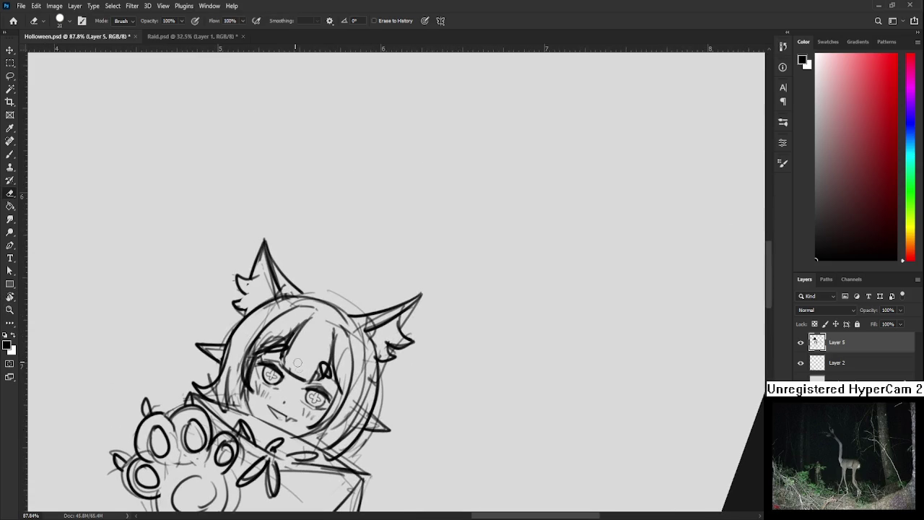
pyautogui.press('r')
pyautogui.moveTo(299, 361); pyautogui.dragTo(390, 336)
pyautogui.scroll(-3, 364, 371)
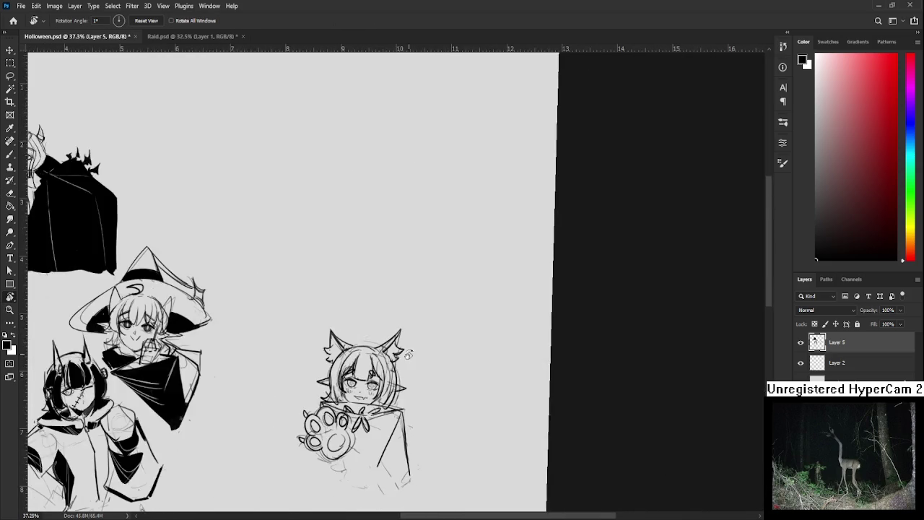
pyautogui.moveTo(363, 371); pyautogui.dragTo(413, 346)
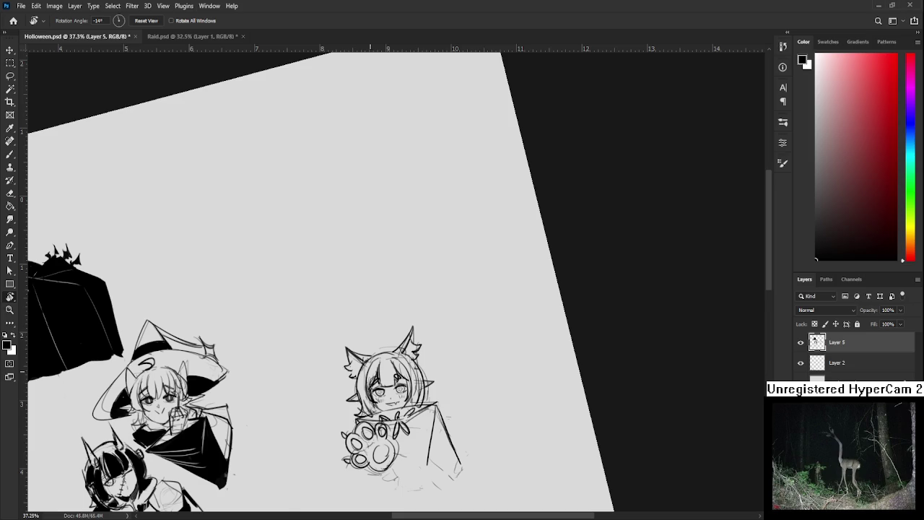
pyautogui.scroll(-2, 412, 413)
pyautogui.moveTo(418, 436); pyautogui.dragTo(436, 453)
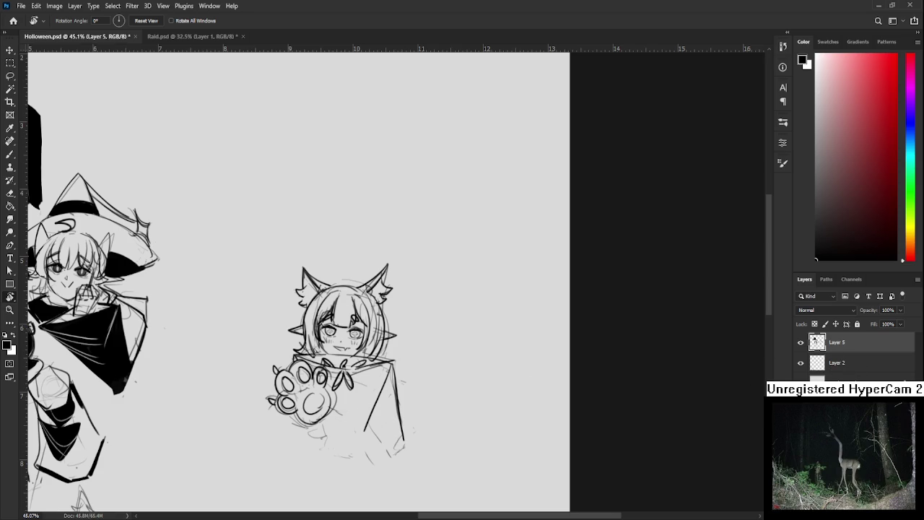
pyautogui.scroll(2, 297, 335)
# - On a new layer, draw two claws on the paw and fill its pads black
pyautogui.scroll(1, 297, 335)
pyautogui.hotkey('ctrl', 'shift', 'alt', 'n')
pyautogui.press('b')
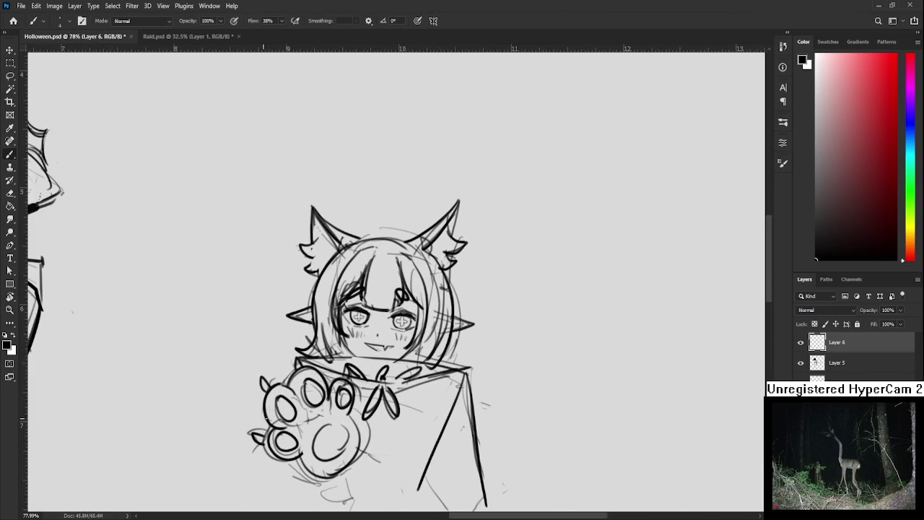
pyautogui.moveTo(256, 435); pyautogui.dragTo(262, 438)
pyautogui.moveTo(265, 389); pyautogui.dragTo(262, 379)
pyautogui.press(']')
pyautogui.press(']')
pyautogui.press(']')
pyautogui.moveTo(287, 404)
pyautogui.mouseDown()
pyautogui.moveTo(281, 438)
pyautogui.moveTo(328, 436)
pyautogui.moveTo(324, 453)
pyautogui.moveTo(342, 440)
pyautogui.moveTo(338, 451)
pyautogui.moveTo(326, 445)
pyautogui.mouseUp()
pyautogui.moveTo(313, 389)
pyautogui.mouseDown()
pyautogui.moveTo(317, 401)
pyautogui.moveTo(348, 402)
pyautogui.moveTo(395, 365)
pyautogui.moveTo(401, 379)
pyautogui.mouseUp()
# - Add dark spikes and a short stroke along the collar with a smaller brush
pyautogui.press('r')
pyautogui.press('b')
pyautogui.press('[')
pyautogui.moveTo(336, 378); pyautogui.dragTo(354, 386)
pyautogui.moveTo(427, 372); pyautogui.dragTo(478, 350)
pyautogui.press(']')
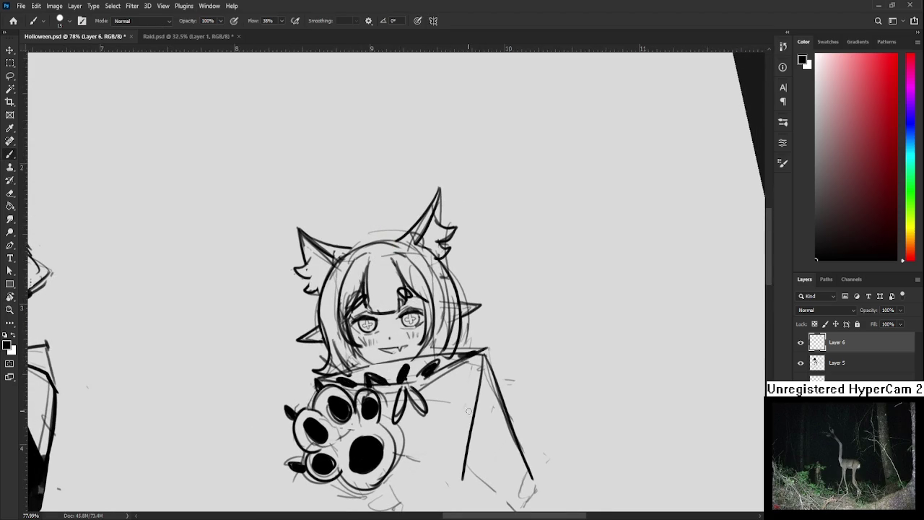
# - Lasso-fill the cape triangle and the area left of it with solid black
pyautogui.moveTo(468, 411); pyautogui.dragTo(387, 376)
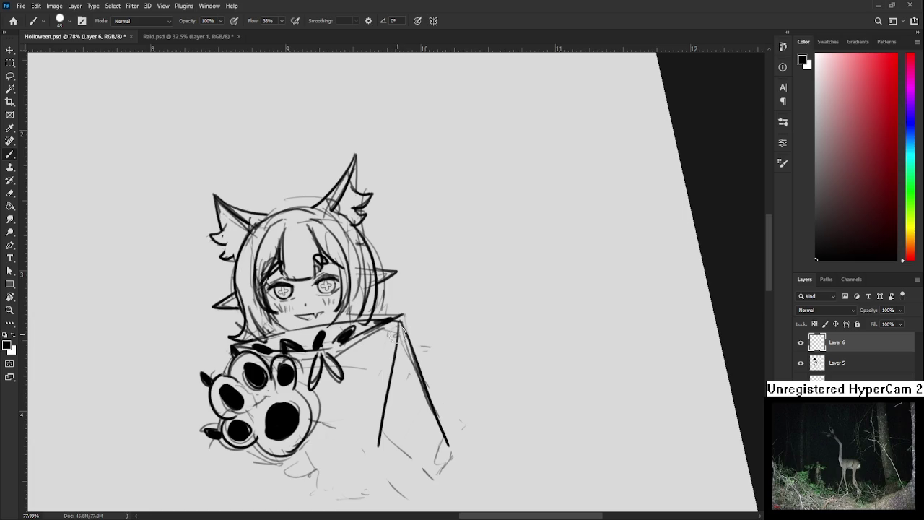
pyautogui.press('l')
pyautogui.moveTo(399, 334); pyautogui.dragTo(428, 459)
pyautogui.press('g')
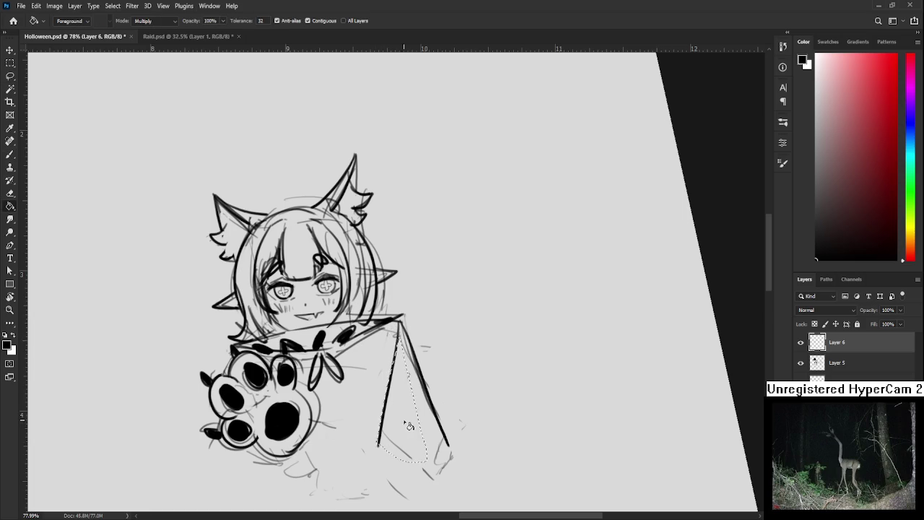
pyautogui.click(408, 426)
pyautogui.press('l')
pyautogui.hotkey('ctrl', 'd')
pyautogui.moveTo(360, 351)
pyautogui.mouseDown()
pyautogui.moveTo(357, 395)
pyautogui.moveTo(361, 381)
pyautogui.mouseUp()
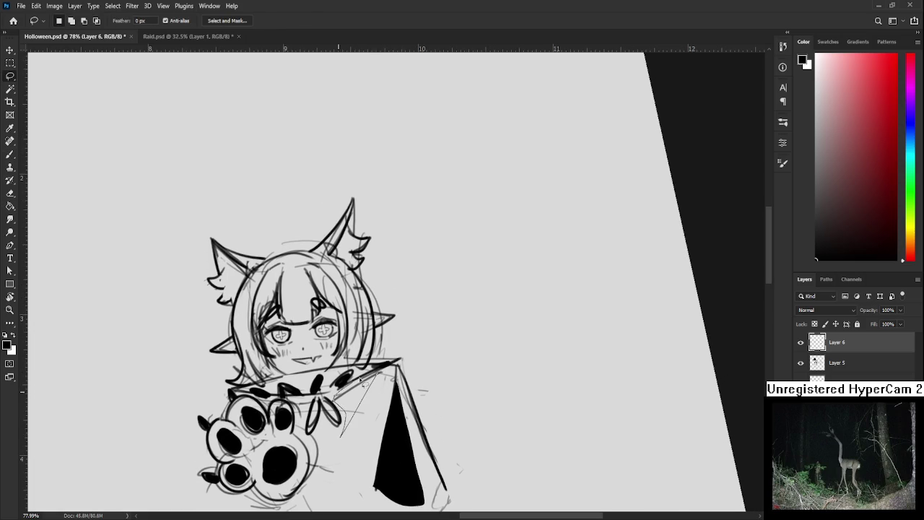
pyautogui.hotkey('alt', 'BackSpace')
pyautogui.hotkey('ctrl', 'd')
# - Fill the left hair strand black and extend it upward with the brush
pyautogui.moveTo(243, 307); pyautogui.dragTo(273, 366)
pyautogui.press('g')
pyautogui.click(273, 366)
pyautogui.hotkey('ctrl', 'd')
pyautogui.press('b')
pyautogui.moveTo(274, 339)
pyautogui.mouseDown()
pyautogui.moveTo(277, 364)
pyautogui.moveTo(297, 336)
pyautogui.moveTo(283, 381)
pyautogui.moveTo(306, 332)
pyautogui.mouseUp()
# - Trim the hair strand with the eraser and paint black around the ear
pyautogui.press('e')
pyautogui.moveTo(298, 361)
pyautogui.mouseDown()
pyautogui.moveTo(292, 332)
pyautogui.moveTo(302, 329)
pyautogui.moveTo(299, 364)
pyautogui.moveTo(303, 339)
pyautogui.mouseUp()
pyautogui.moveTo(291, 383); pyautogui.dragTo(298, 334)
pyautogui.hotkey('ctrl', 'z')
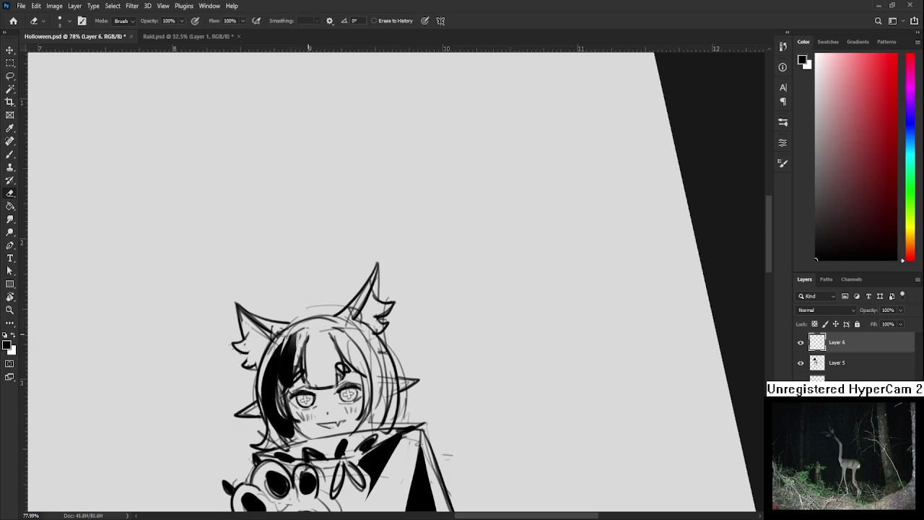
pyautogui.press('b')
pyautogui.moveTo(248, 347)
pyautogui.mouseDown()
pyautogui.moveTo(253, 340)
pyautogui.moveTo(249, 361)
pyautogui.moveTo(237, 345)
pyautogui.moveTo(243, 364)
pyautogui.moveTo(244, 337)
pyautogui.moveTo(305, 319)
pyautogui.mouseUp()
pyautogui.press('e')
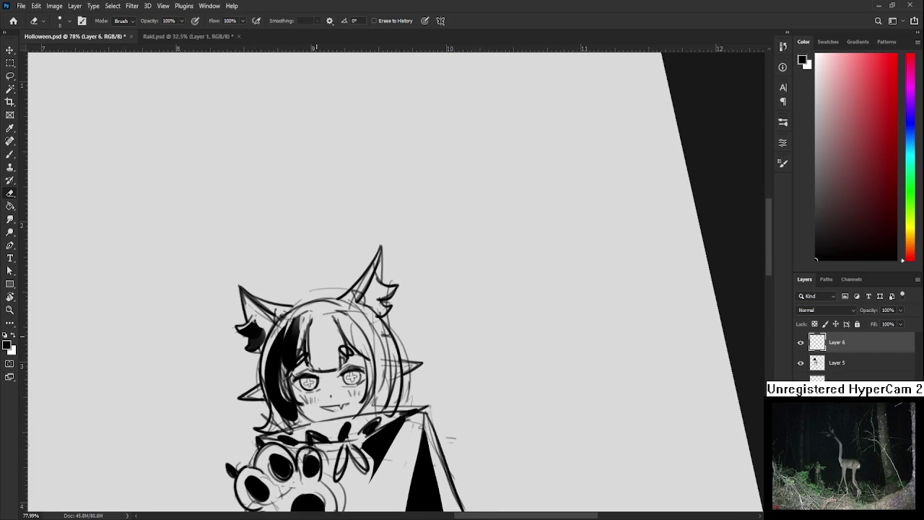
pyautogui.scroll(-5, 375, 324)
# - Level the canvas view and merge Layer 6 down into Layer 5
pyautogui.press('r')
pyautogui.moveTo(433, 238); pyautogui.dragTo(375, 423)
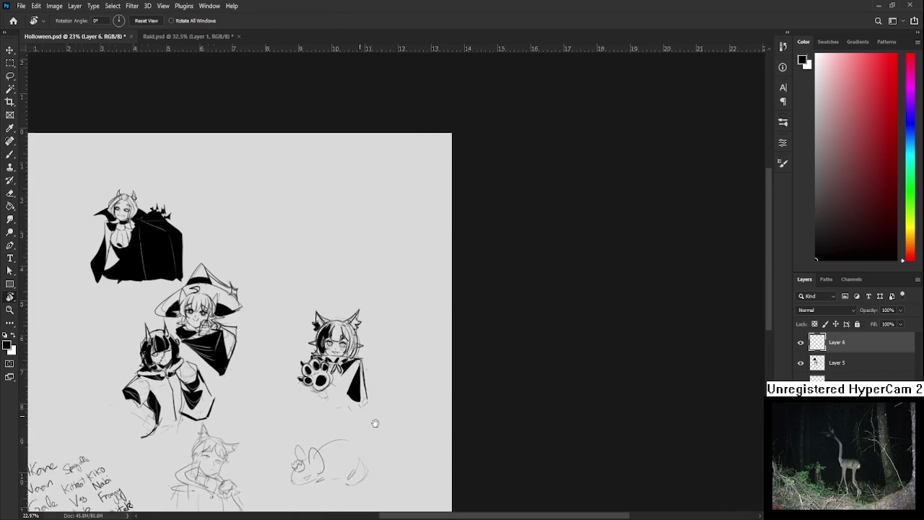
pyautogui.scroll(1, 404, 428)
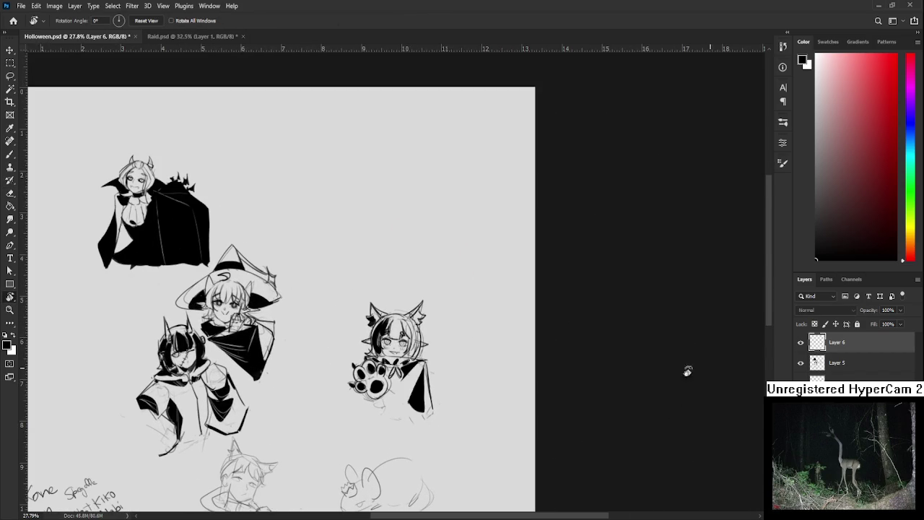
pyautogui.hotkey('ctrl', 'e')
# - Lasso the cat-eared paw character and move it up-left toward the group with Free Transform
pyautogui.press('l')
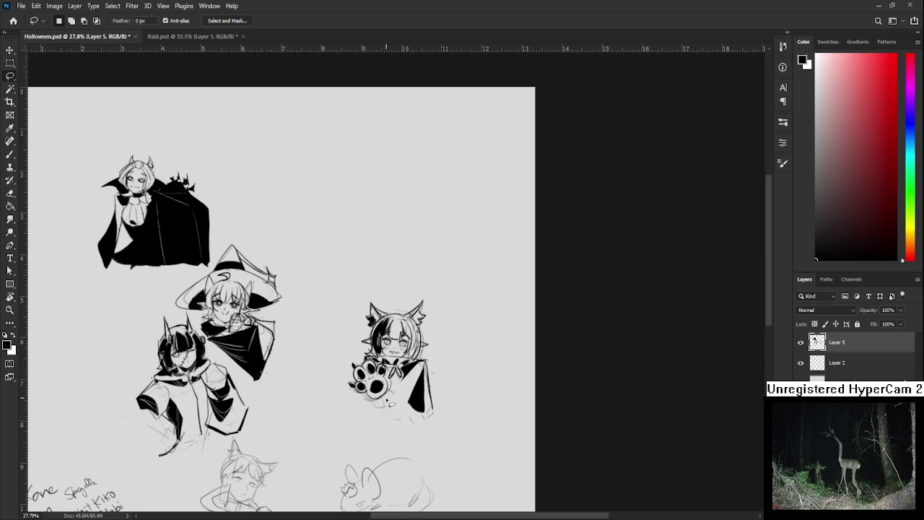
pyautogui.moveTo(381, 401)
pyautogui.mouseDown()
pyautogui.moveTo(433, 417)
pyautogui.moveTo(417, 432)
pyautogui.moveTo(388, 408)
pyautogui.mouseUp()
pyautogui.hotkey('ctrl', 't')
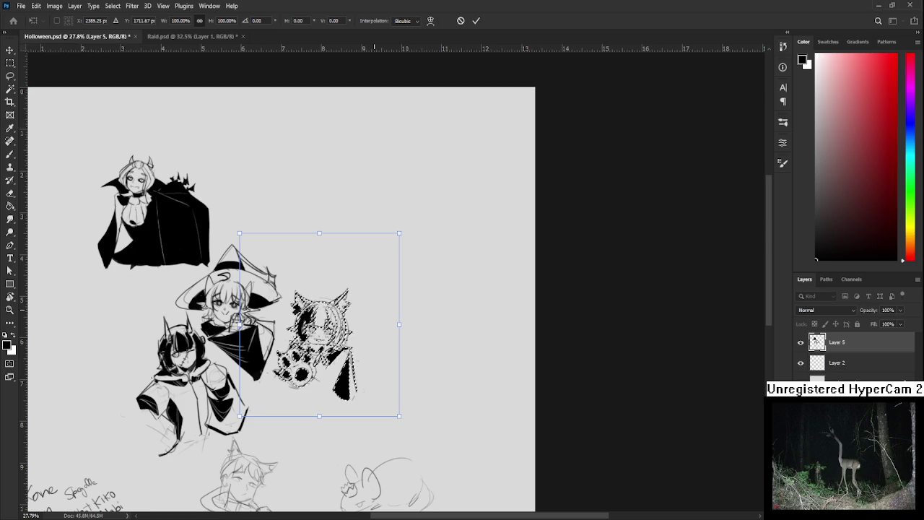
pyautogui.moveTo(319, 324)
pyautogui.mouseDown()
pyautogui.moveTo(322, 347)
pyautogui.moveTo(318, 309)
pyautogui.moveTo(306, 358)
pyautogui.mouseUp()
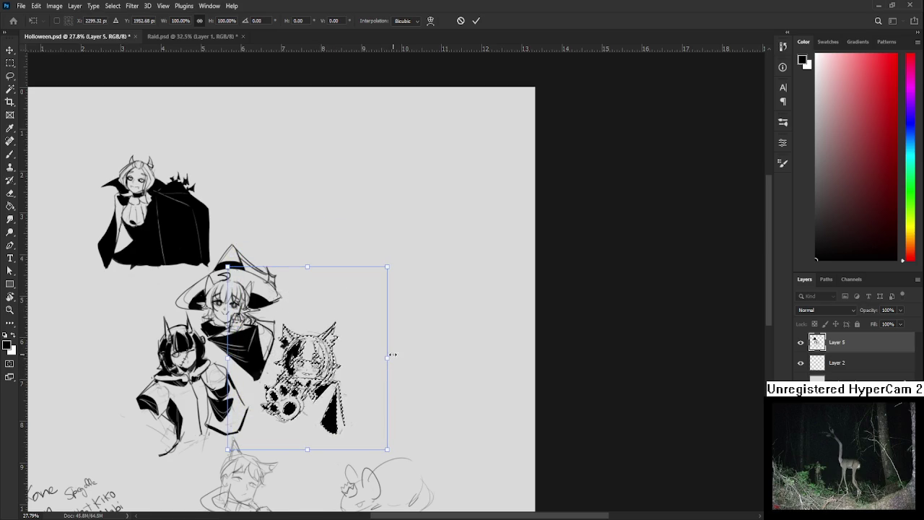
pyautogui.press('Return')
pyautogui.hotkey('ctrl', 'd')
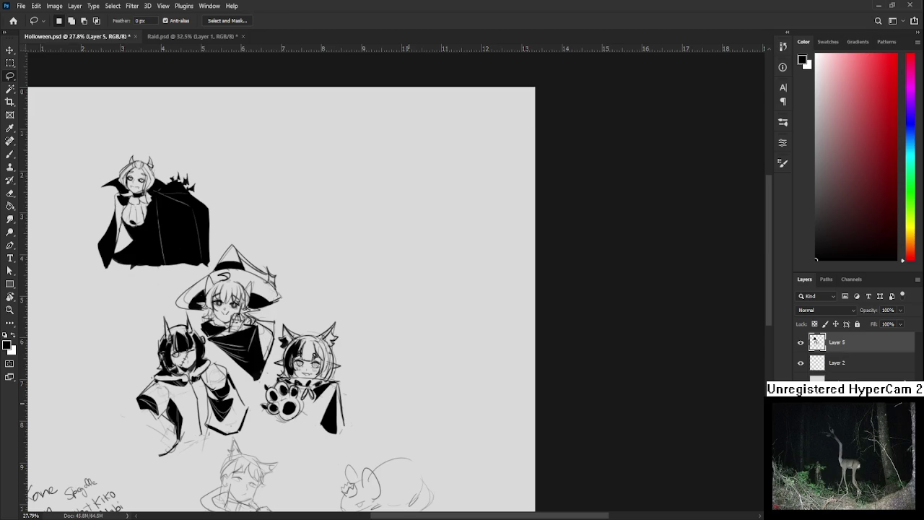
pyautogui.scroll(-3, 405, 401)
# - Zoom in on the cat-eared boy's face and shrink the brush for fine inking
pyautogui.scroll(2, 405, 402)
pyautogui.scroll(3, 404, 389)
pyautogui.moveTo(405, 361); pyautogui.dragTo(326, 339)
pyautogui.scroll(2, 325, 339)
pyautogui.scroll(2, 340, 311)
pyautogui.scroll(2, 360, 275)
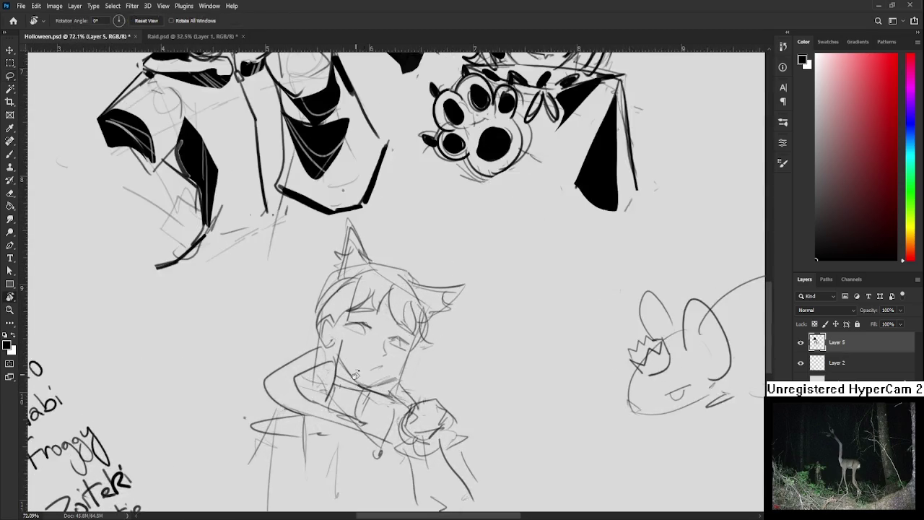
pyautogui.press('r')
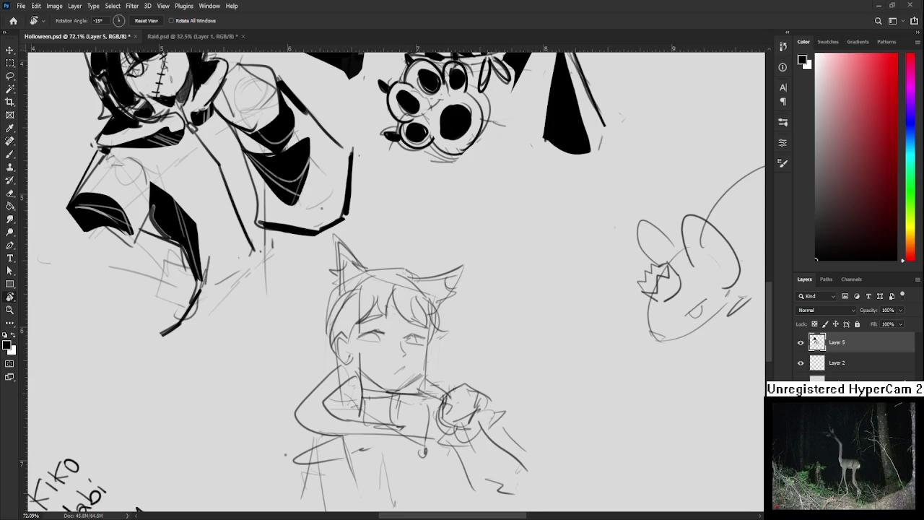
pyautogui.scroll(3, 332, 311)
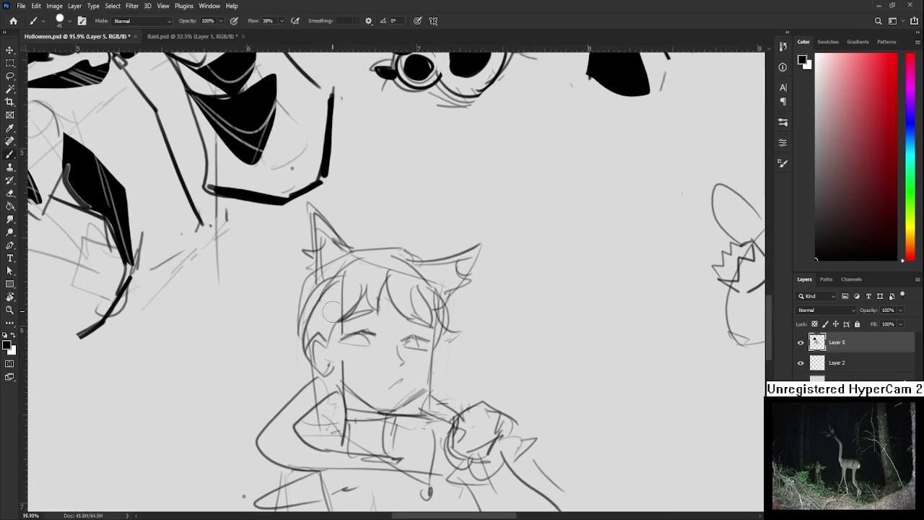
pyautogui.press('[')
pyautogui.press('[')
pyautogui.press('[')
pyautogui.press('[')
pyautogui.moveTo(361, 334); pyautogui.dragTo(353, 318)
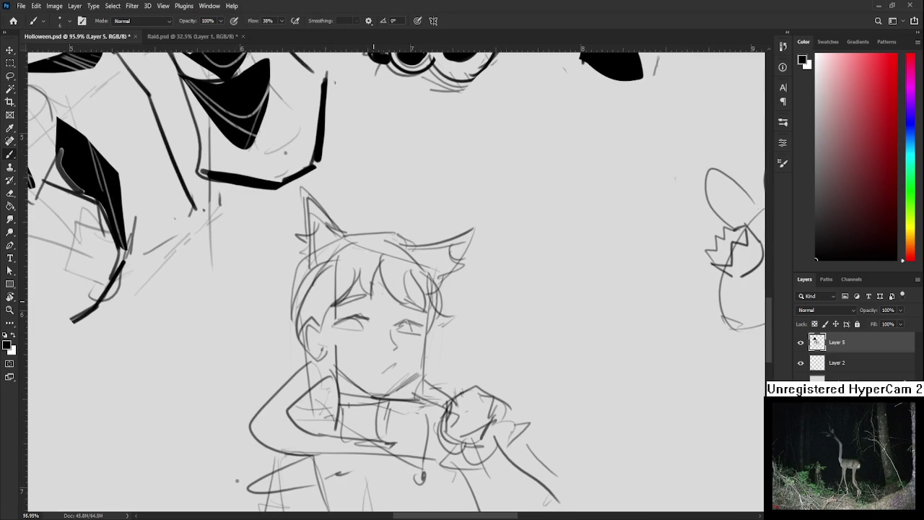
pyautogui.moveTo(347, 288); pyautogui.dragTo(344, 281)
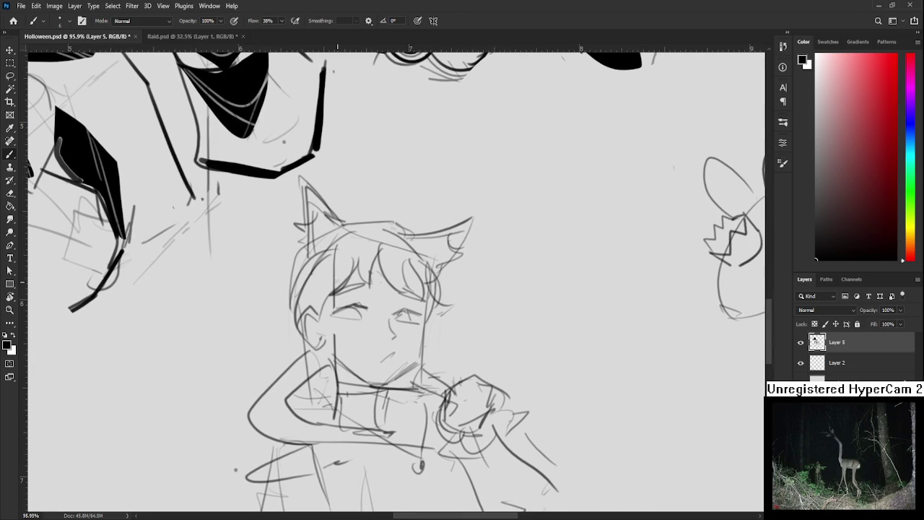
# - Ink a bold eyebrow above the boy's left eye
pyautogui.moveTo(332, 311)
pyautogui.mouseDown()
pyautogui.moveTo(370, 310)
pyautogui.moveTo(368, 302)
pyautogui.moveTo(372, 313)
pyautogui.moveTo(368, 302)
pyautogui.moveTo(360, 317)
pyautogui.moveTo(348, 303)
pyautogui.moveTo(362, 285)
pyautogui.mouseUp()
pyautogui.hotkey('ctrl', 'z')
pyautogui.moveTo(362, 285); pyautogui.dragTo(311, 279)
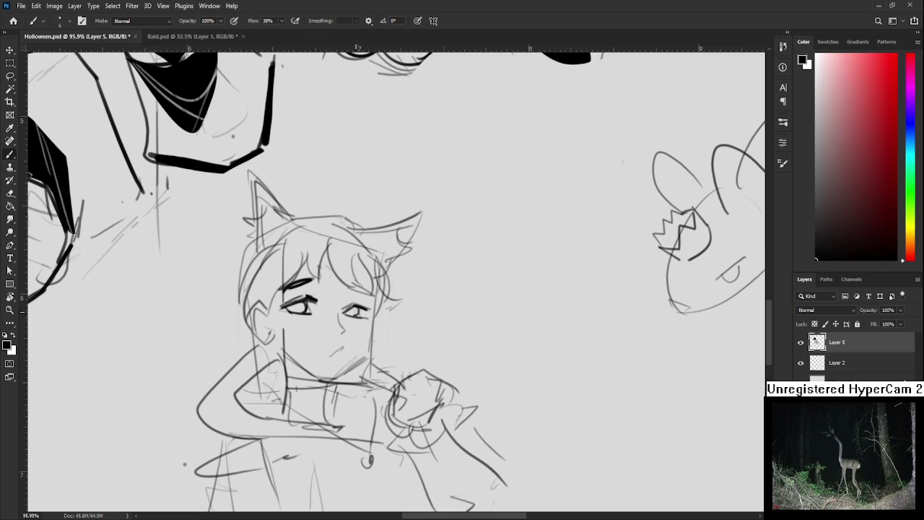
pyautogui.moveTo(367, 288)
pyautogui.mouseDown()
pyautogui.moveTo(357, 294)
pyautogui.moveTo(364, 269)
pyautogui.mouseUp()
pyautogui.press('e')
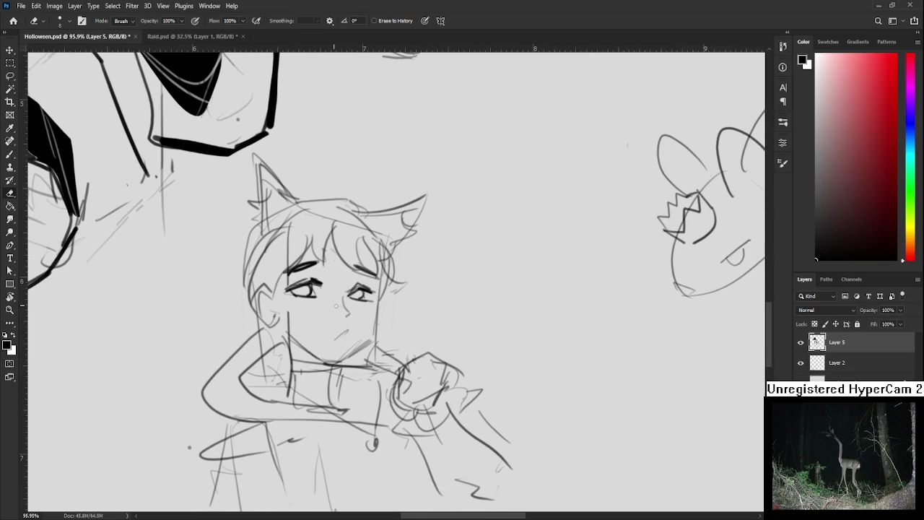
pyautogui.press('b')
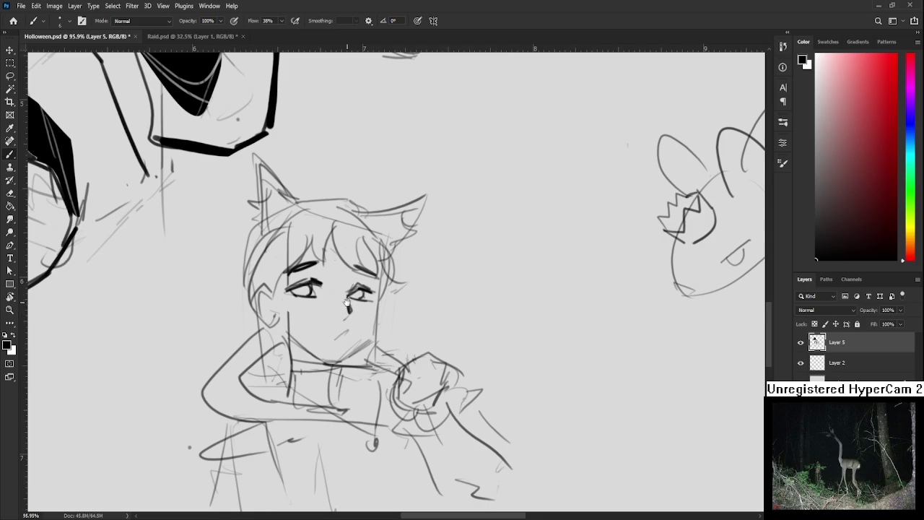
# - Shade the left eye's pupil dark
pyautogui.moveTo(347, 302); pyautogui.dragTo(356, 321)
pyautogui.moveTo(304, 308); pyautogui.dragTo(369, 316)
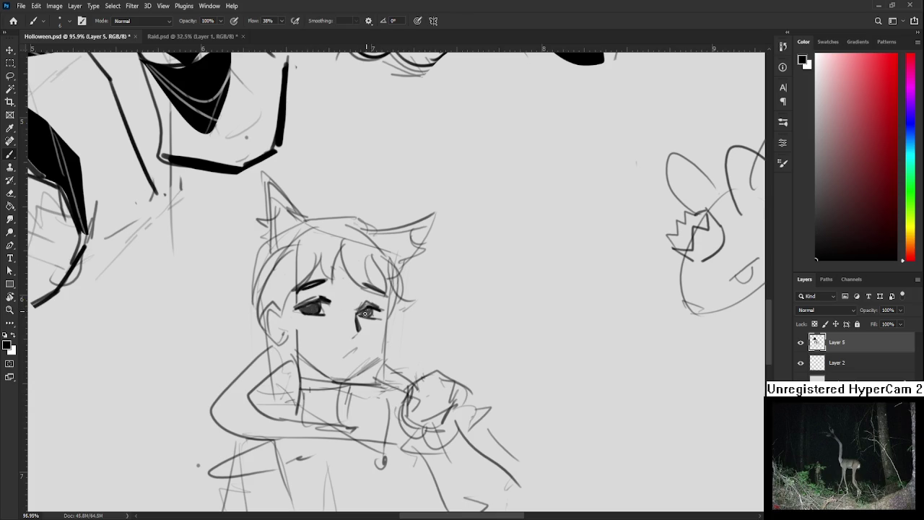
pyautogui.scroll(-1, 356, 332)
pyautogui.press('e')
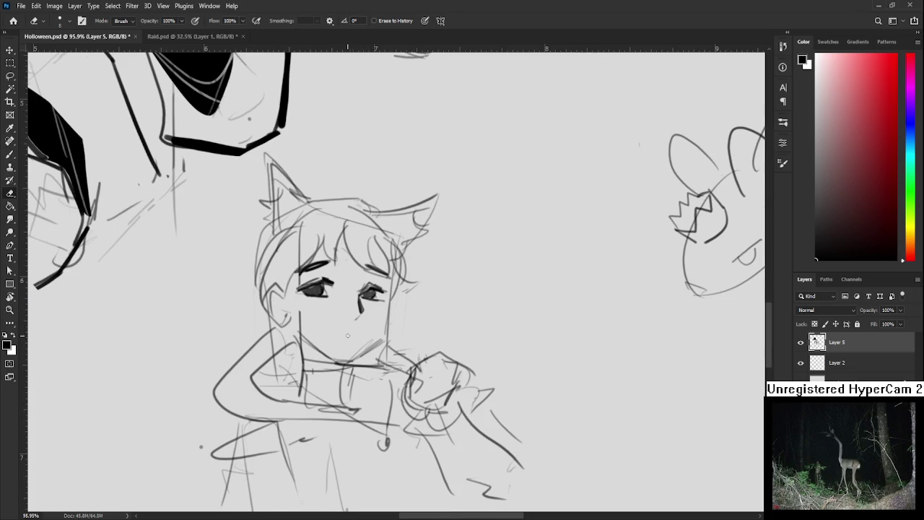
pyautogui.press('b')
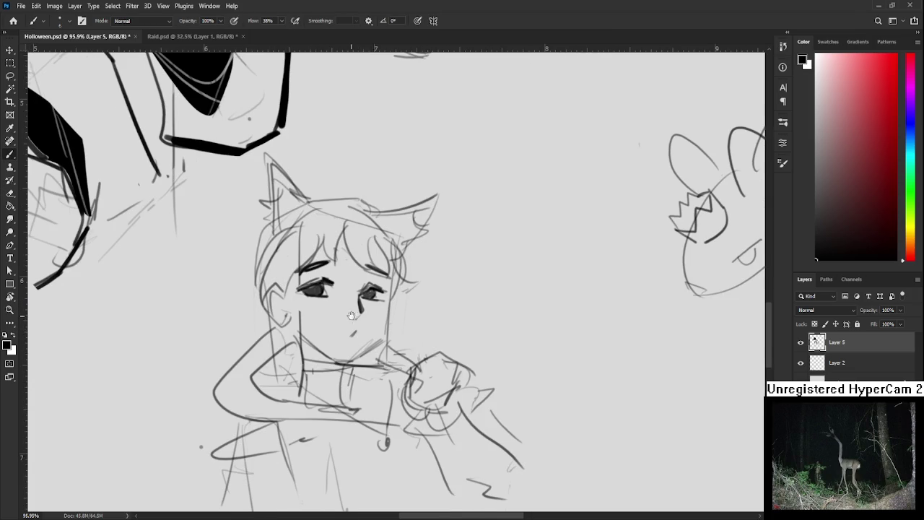
pyautogui.scroll(3, 356, 340)
# - Lasso the boy's left eye and rotate it counter-clockwise with Free Transform
pyautogui.press('l')
pyautogui.moveTo(305, 364)
pyautogui.mouseDown()
pyautogui.moveTo(268, 356)
pyautogui.moveTo(310, 363)
pyautogui.mouseUp()
pyautogui.hotkey('ctrl', 't')
pyautogui.moveTo(336, 333); pyautogui.dragTo(329, 308)
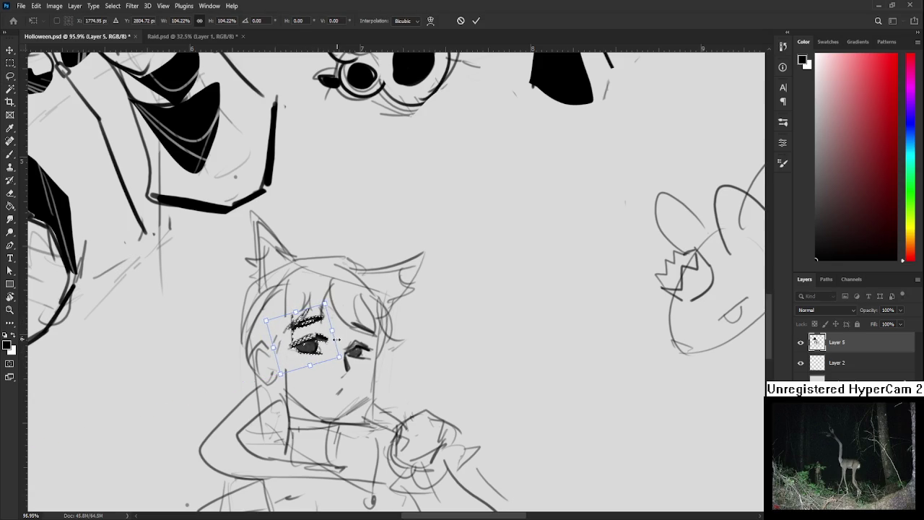
pyautogui.press('Return')
pyautogui.hotkey('ctrl', 'd')
pyautogui.press('b')
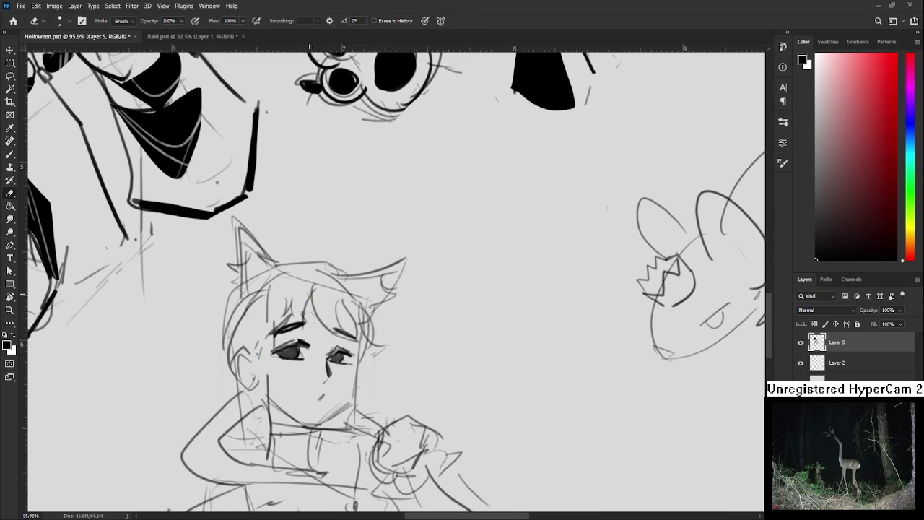